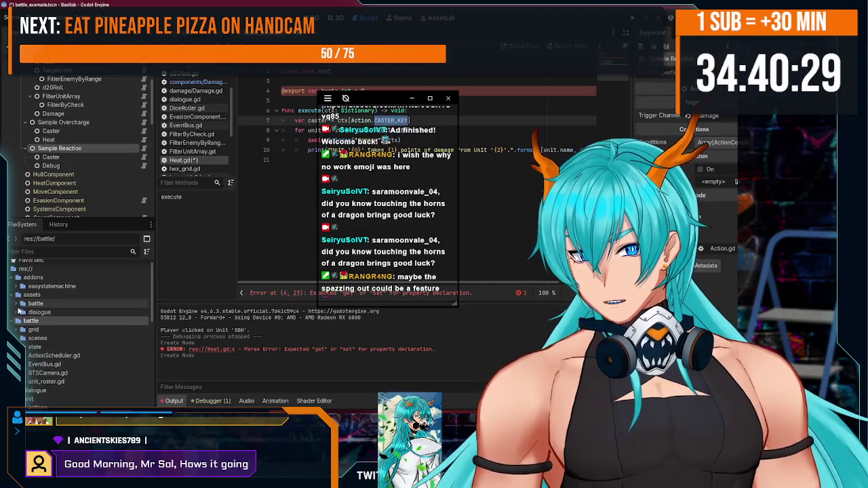
Step: Create a new folder named gui inside res://battle
right_click(30, 306)
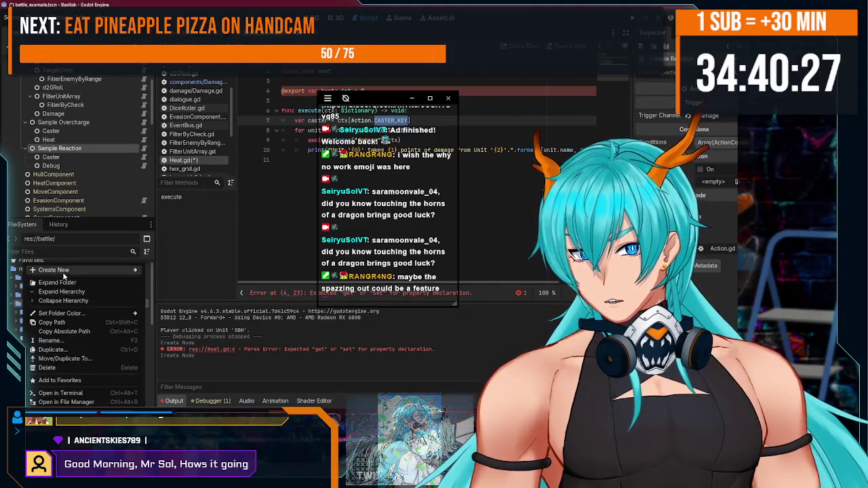
mouse_move(135, 270)
left_click(172, 274)
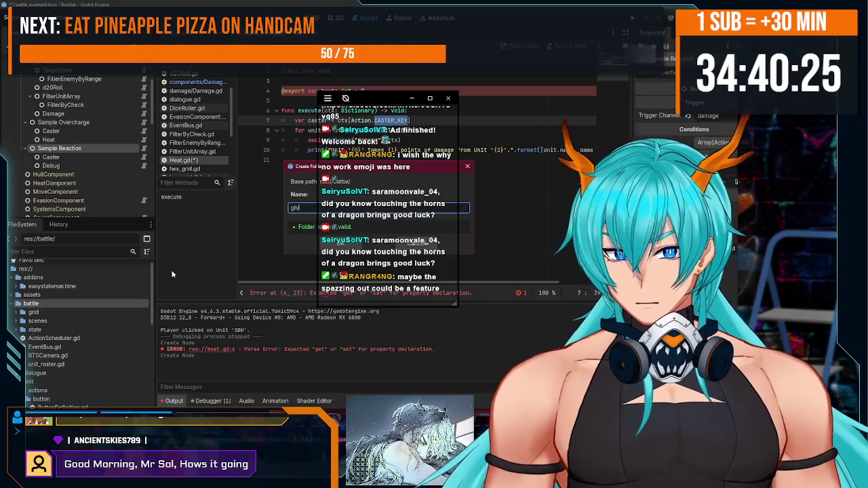
key("Escape")
scroll(91, 335, "down", 3)
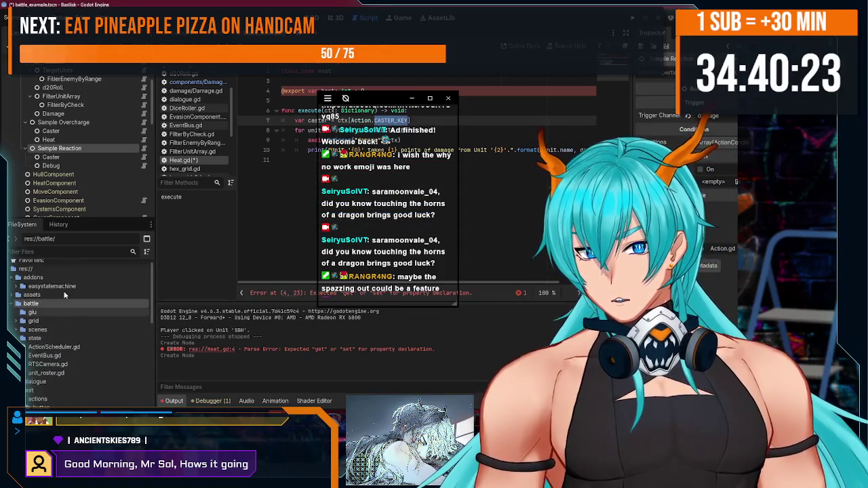
type("gui")
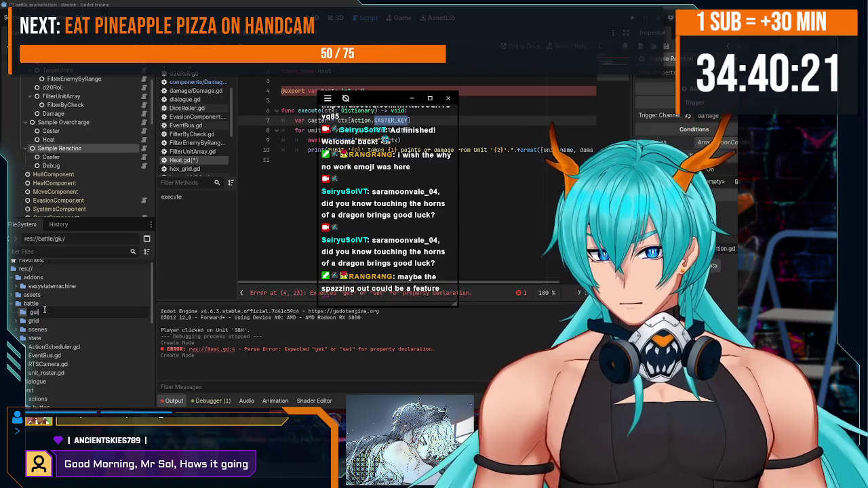
key("Return")
Step: Move DiceRoller.gd into battle/gui, then pick out UnitFilter.gd
scroll(44, 311, "down", 3)
scroll(44, 312, "down", 10)
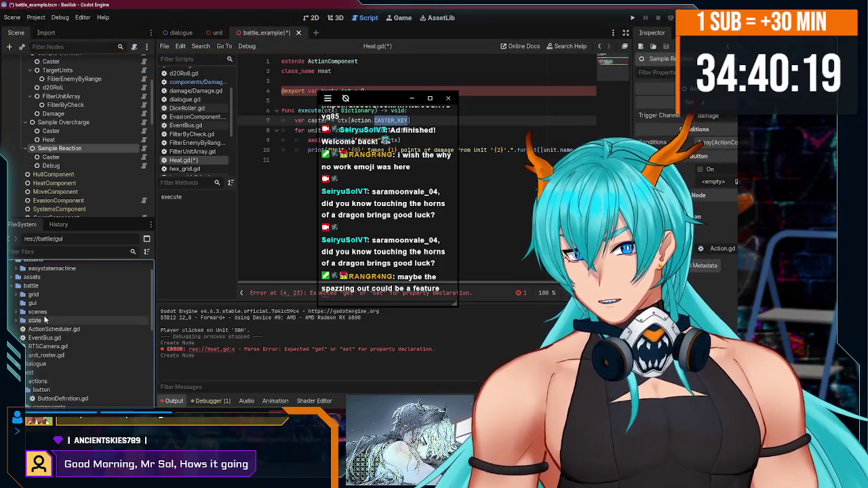
mouse_move(41, 331)
left_mouse_down()
mouse_move(56, 258)
mouse_move(56, 311)
mouse_move(42, 328)
left_mouse_up()
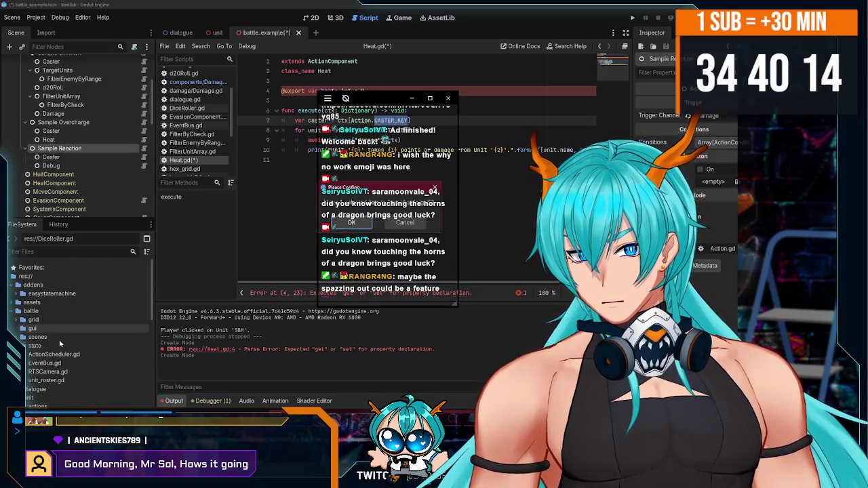
left_click(351, 222)
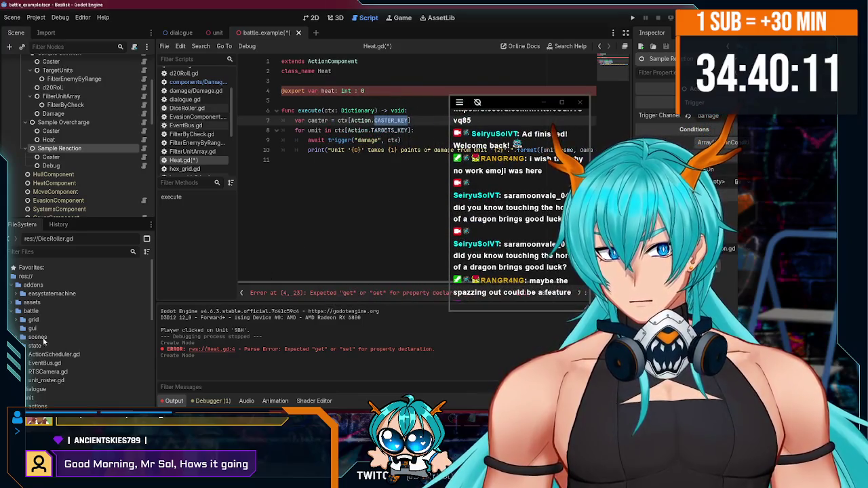
scroll(25, 344, "down", 5)
left_click(46, 401)
mouse_move(44, 402)
left_mouse_down()
mouse_move(62, 268)
mouse_move(54, 397)
mouse_move(57, 388)
left_mouse_up()
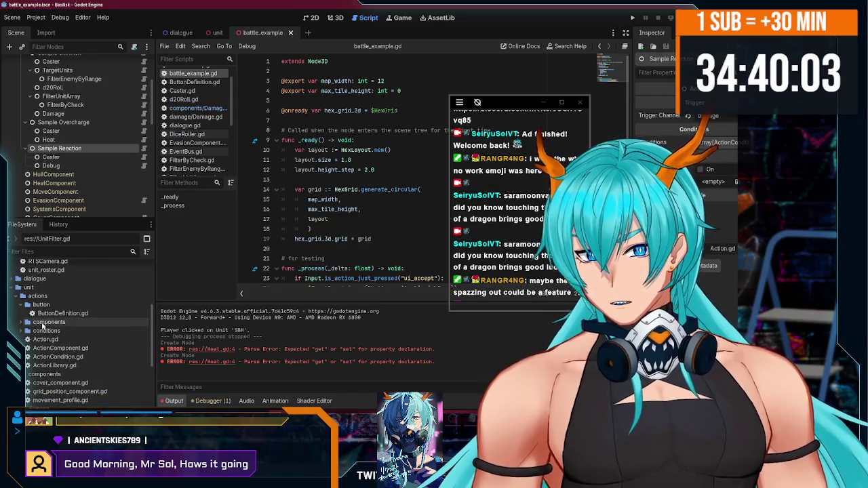
Step: Create a filters folder inside unit/actions
left_click(27, 304)
left_click(37, 296)
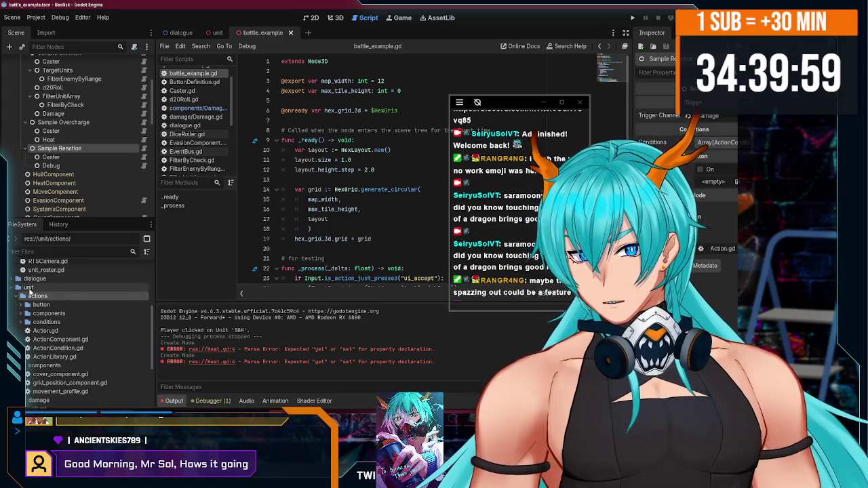
right_click(70, 267)
mouse_move(169, 270)
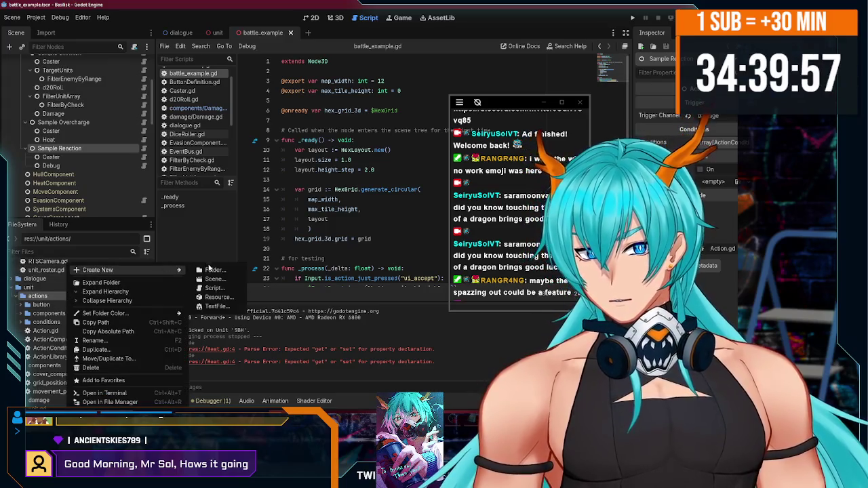
left_click(211, 267)
type("filters")
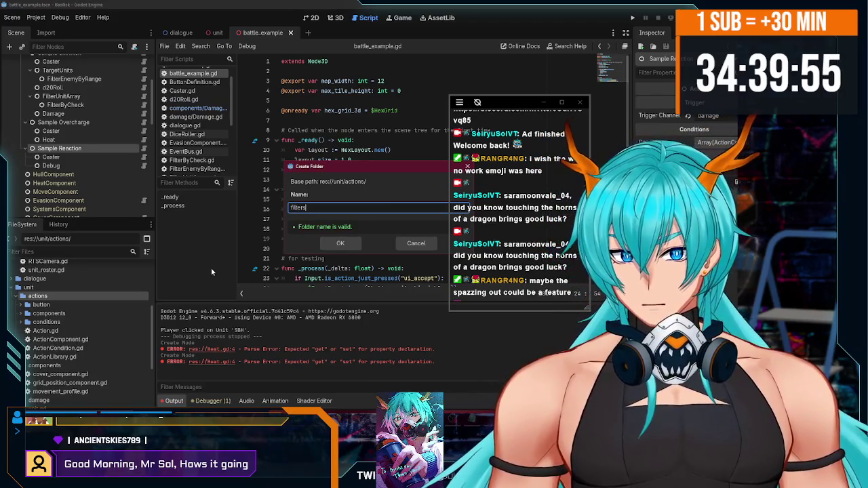
key("Return")
Step: Move UnitFilter.gd, FilterByCheck.gd and FilterEnemyByRange.gd into unit/actions/filters
scroll(102, 366, "down", 3)
mouse_move(81, 400)
left_mouse_down()
mouse_move(65, 266)
mouse_move(55, 301)
left_mouse_up()
left_click(347, 222)
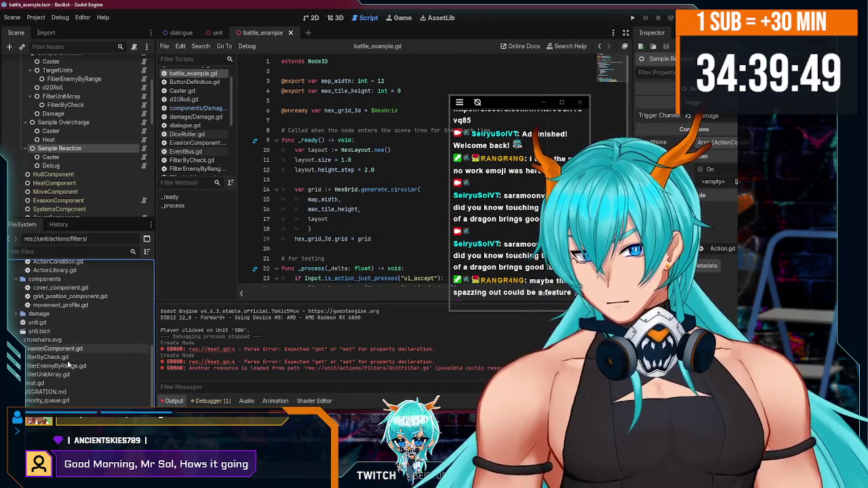
left_click(68, 358)
left_click(87, 367, "shift")
mouse_move(86, 367)
left_mouse_down()
mouse_move(50, 381)
mouse_move(55, 281)
left_mouse_up()
left_click(347, 221)
Step: Move EvasionComponent.gd into unit/components
left_click(47, 375)
left_click(51, 366)
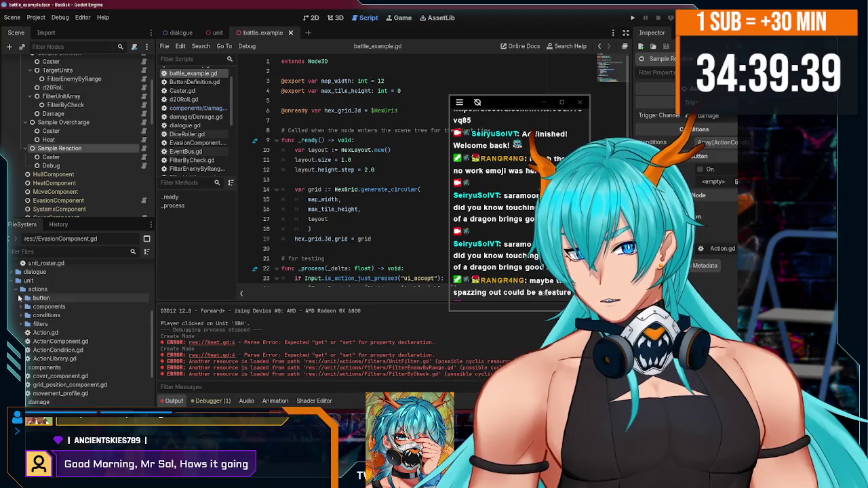
left_click(18, 290)
left_click_drag(49, 339, 44, 296)
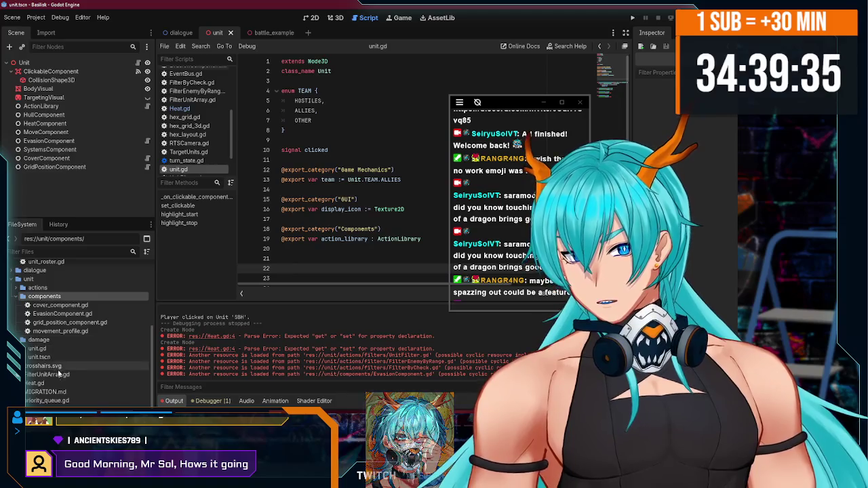
Step: Move FilterUnitArray.gd into unit/actions/components
left_click(57, 374)
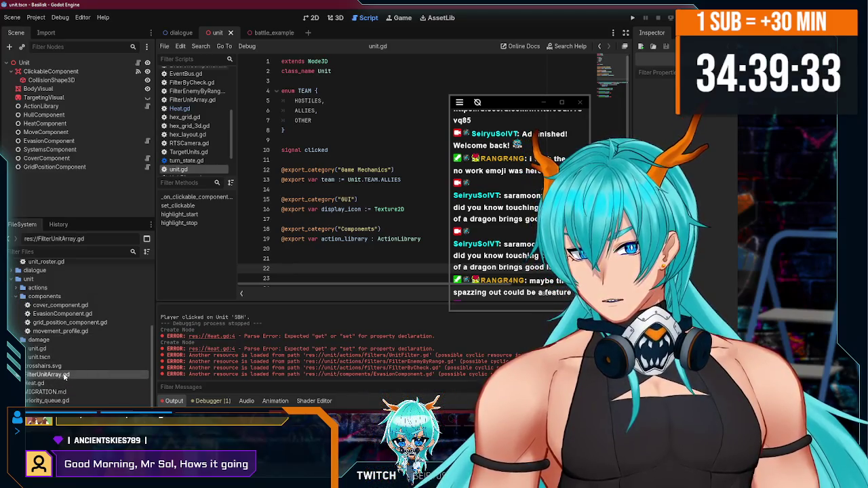
scroll(19, 304, "up", 2)
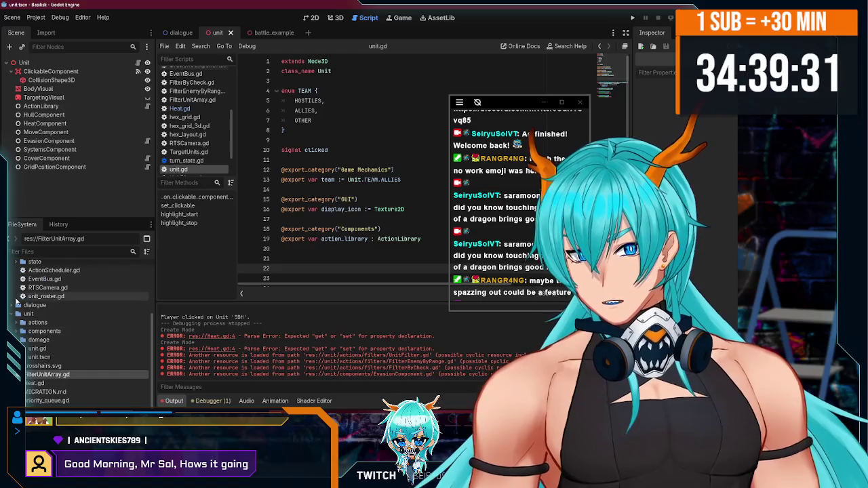
left_click(18, 322)
scroll(19, 328, "down", 3)
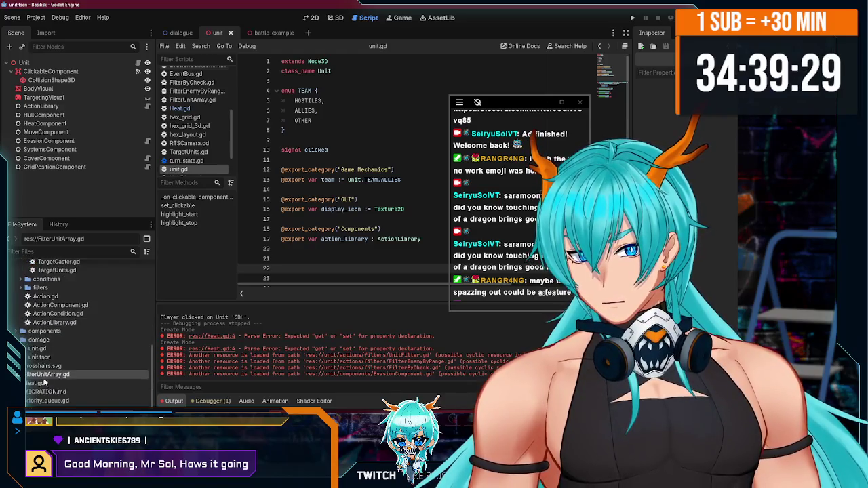
left_click_drag(49, 378, 61, 261)
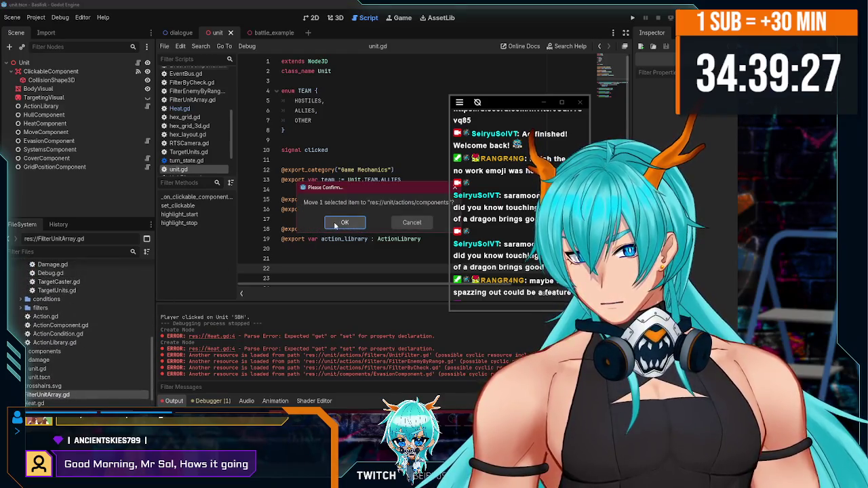
Step: Complete line 2 of TargetCaster.gd as class_name TargetCaster and save it
left_click(60, 290)
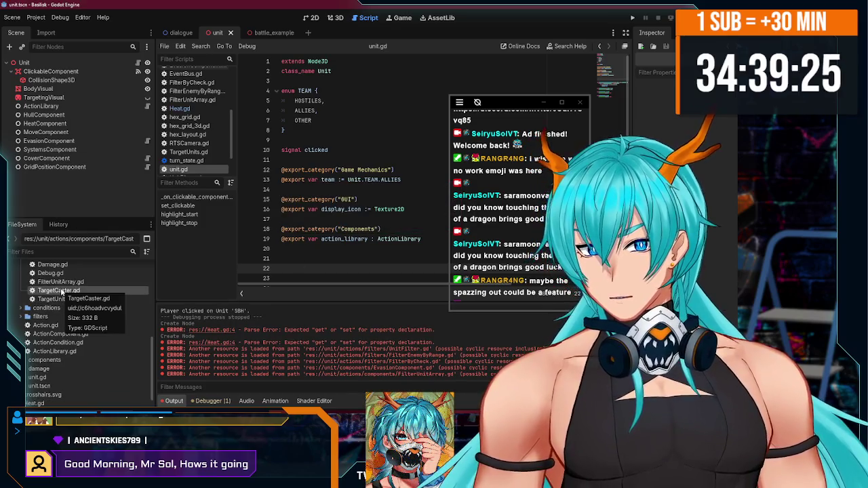
double_click(59, 291)
left_click(370, 61)
type("class_name TargetCa")
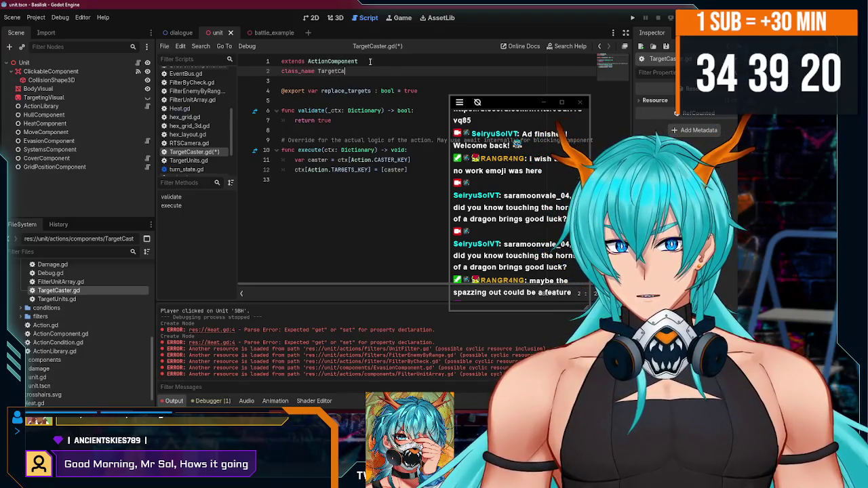
type("ster")
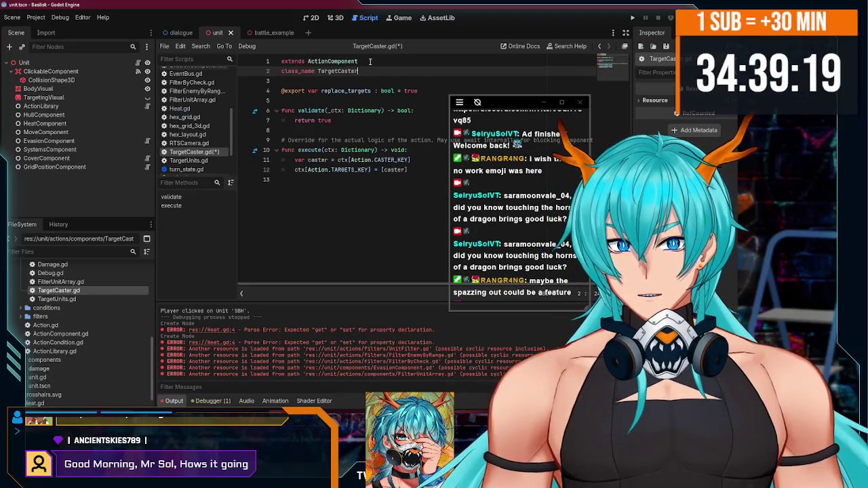
key("ctrl+s")
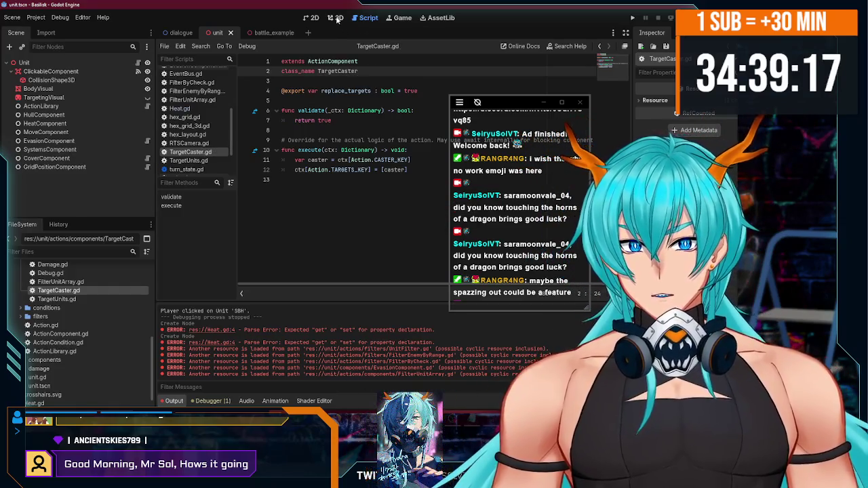
left_click(271, 33)
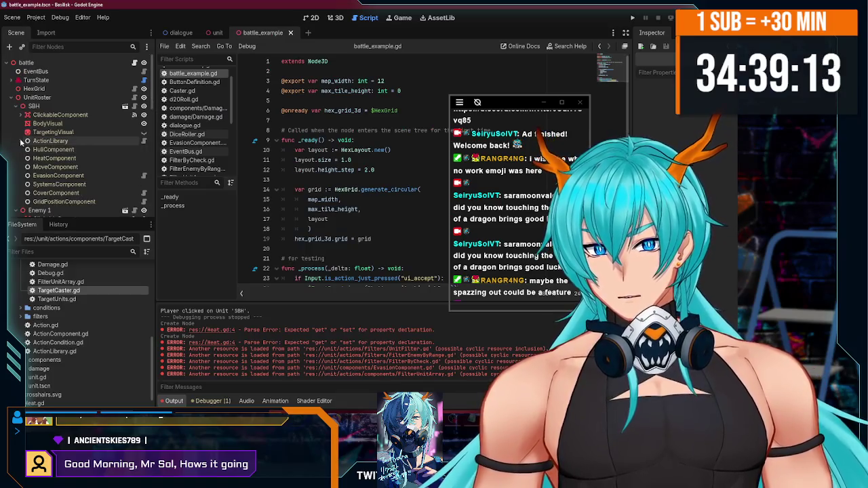
Step: Add a TargetCaster node under Sample Overcharge, placed above Heat
scroll(44, 143, "down", 3)
left_click(28, 91)
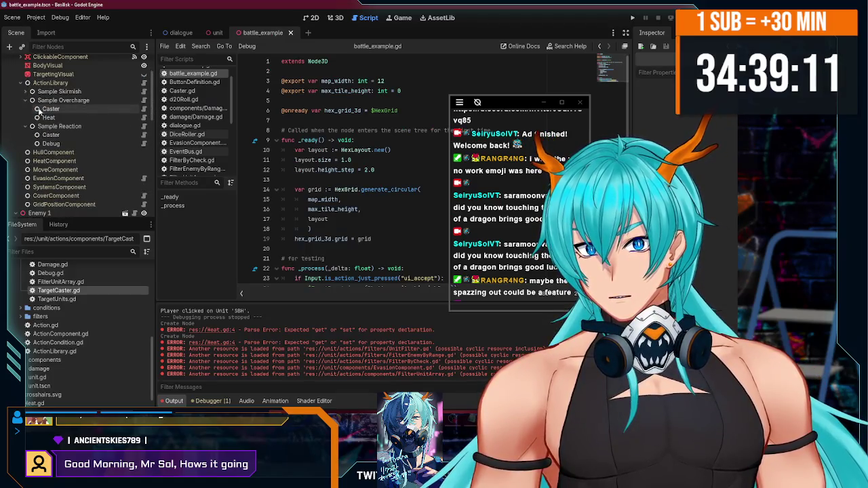
left_click(53, 109)
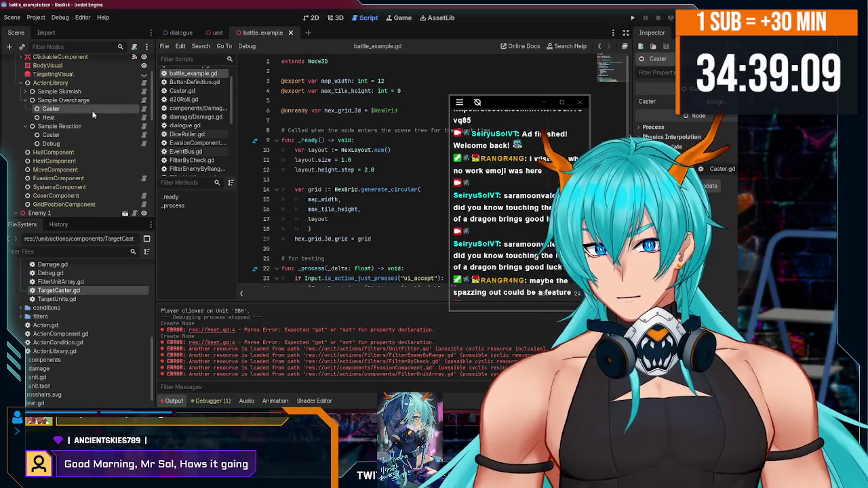
left_click(67, 100)
key("ctrl+a")
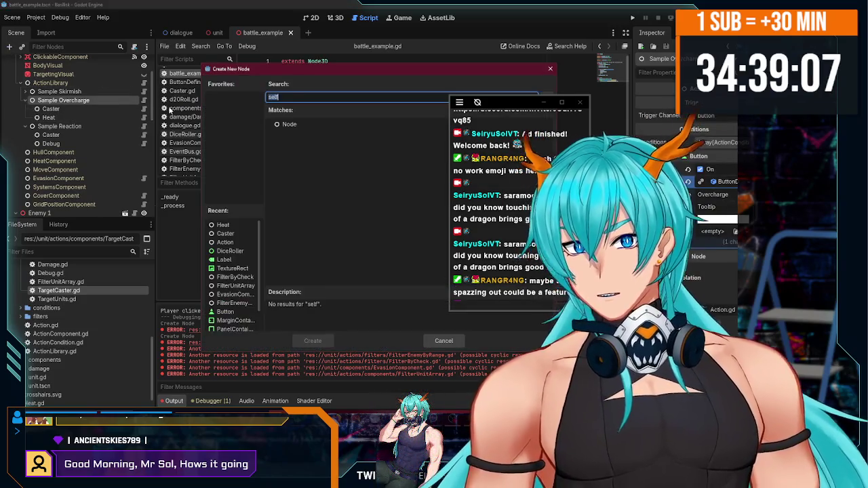
type("targ")
double_click(308, 176)
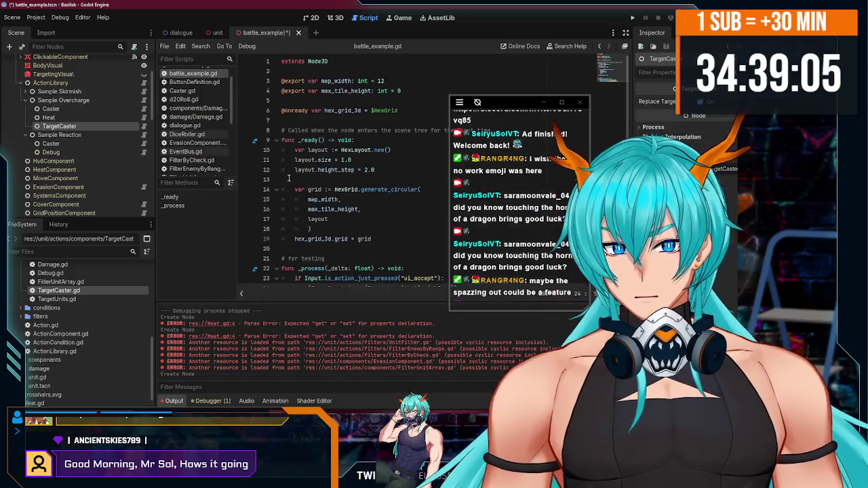
left_click_drag(70, 117, 71, 115)
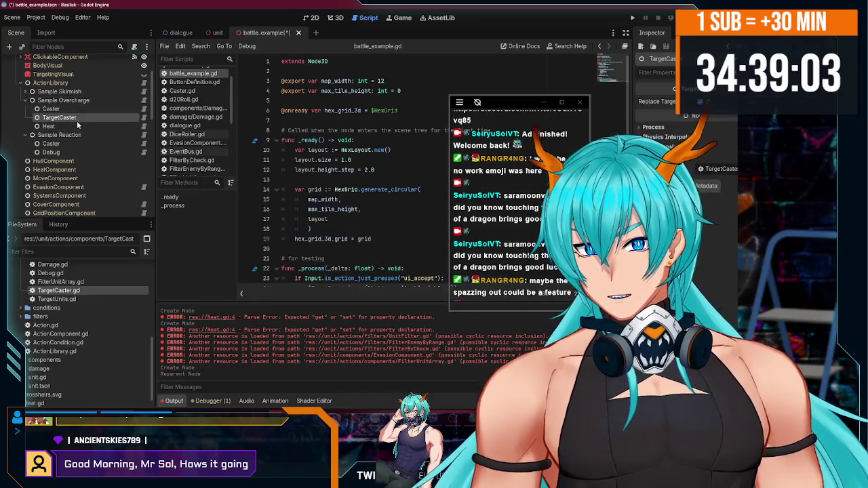
left_click(68, 126)
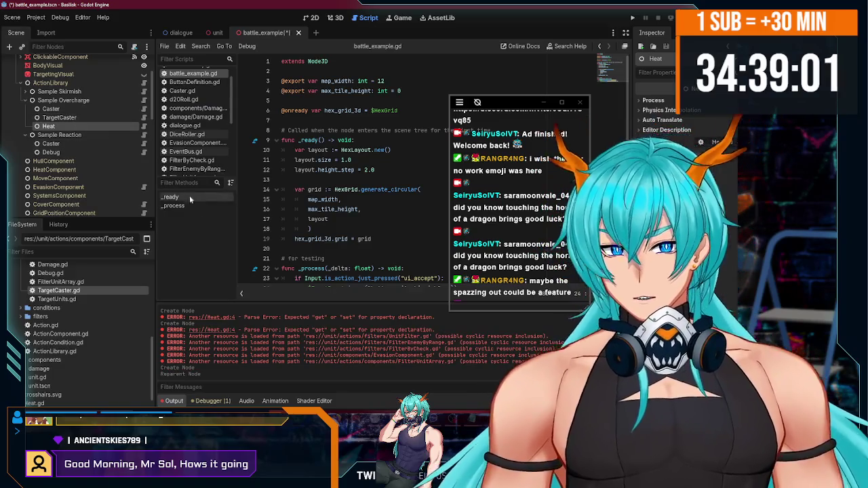
Step: Move Heat.gd into unit/actions/components and open it in the script editor
scroll(98, 367, "down", 1)
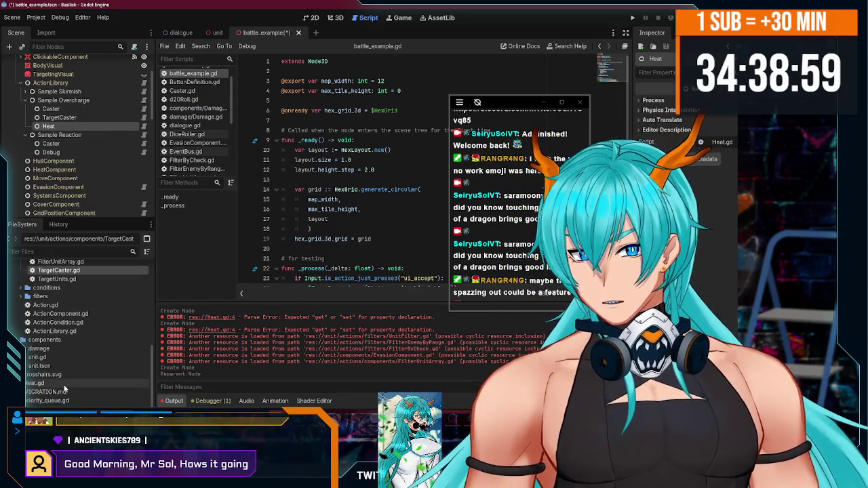
left_click(60, 383)
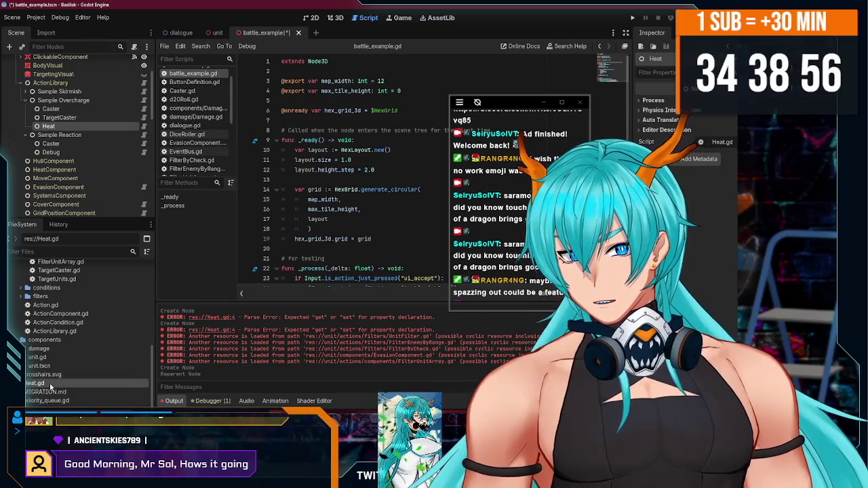
mouse_move(50, 387)
left_mouse_down()
mouse_move(68, 265)
mouse_move(74, 332)
left_mouse_up()
left_click(344, 223)
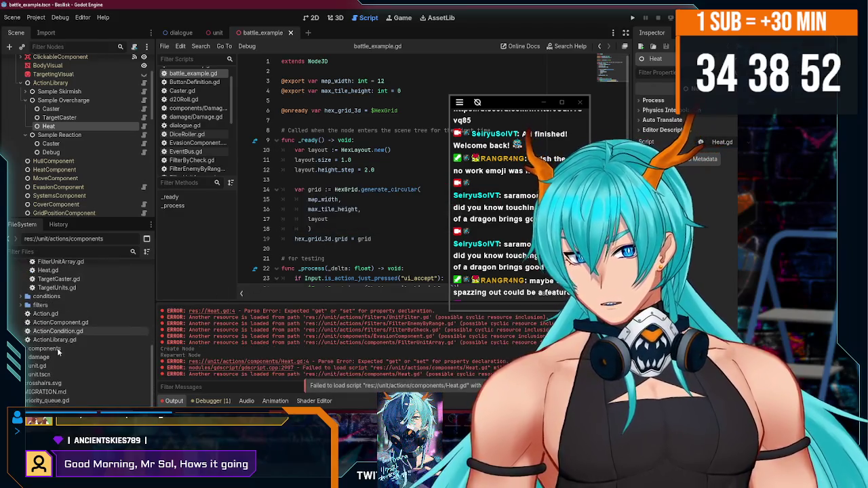
left_click(44, 383)
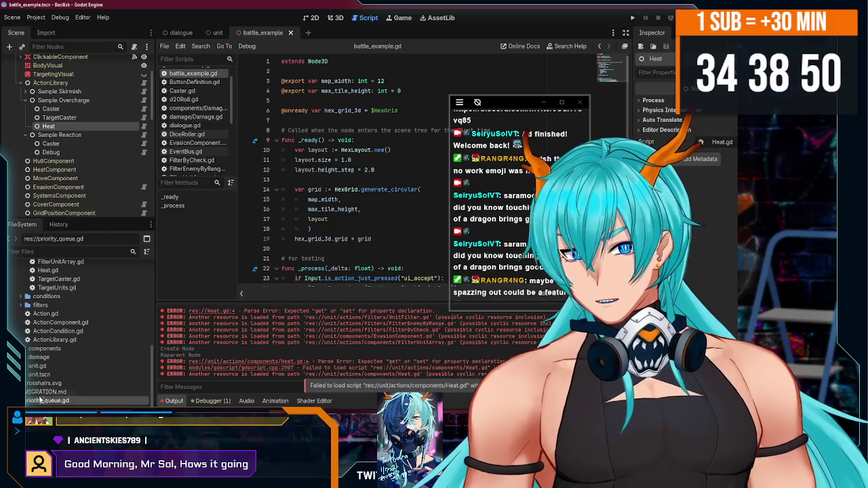
left_click(52, 401)
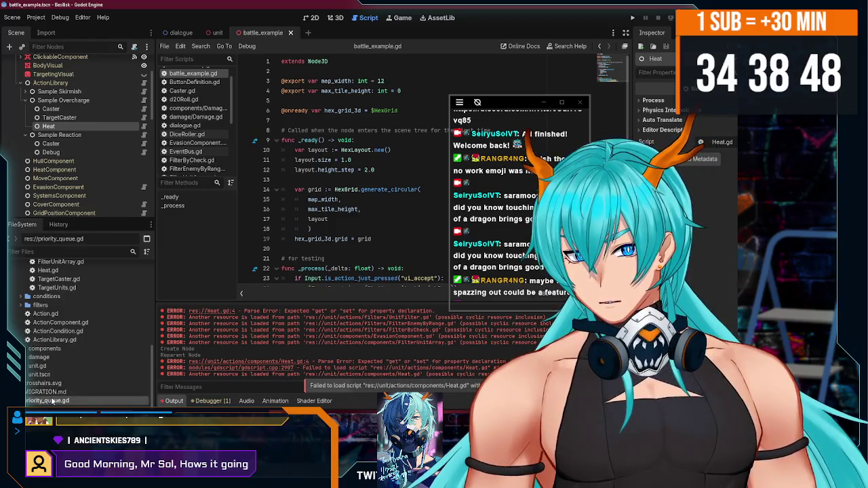
scroll(54, 312, "up", 3)
double_click(47, 323)
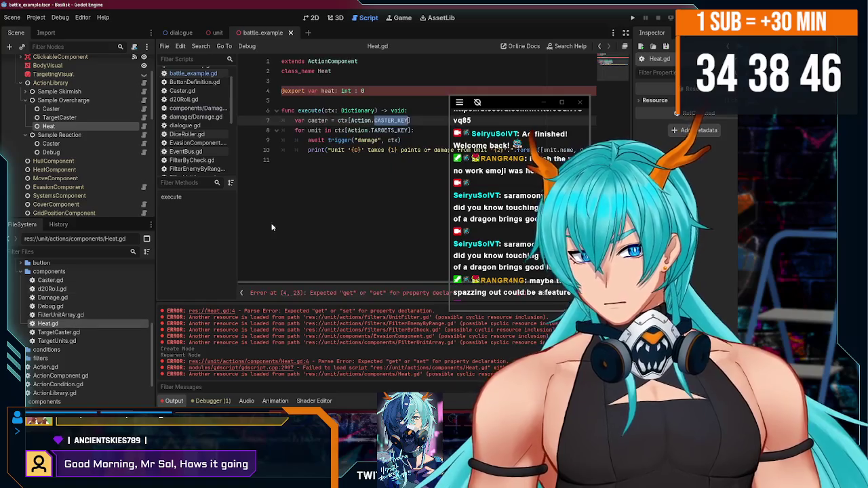
Step: Fix the line-4 default in Heat.gd from ':0' to '= 0'
mouse_move(503, 106)
left_mouse_down()
mouse_move(106, 211)
mouse_move(58, 189)
left_mouse_up()
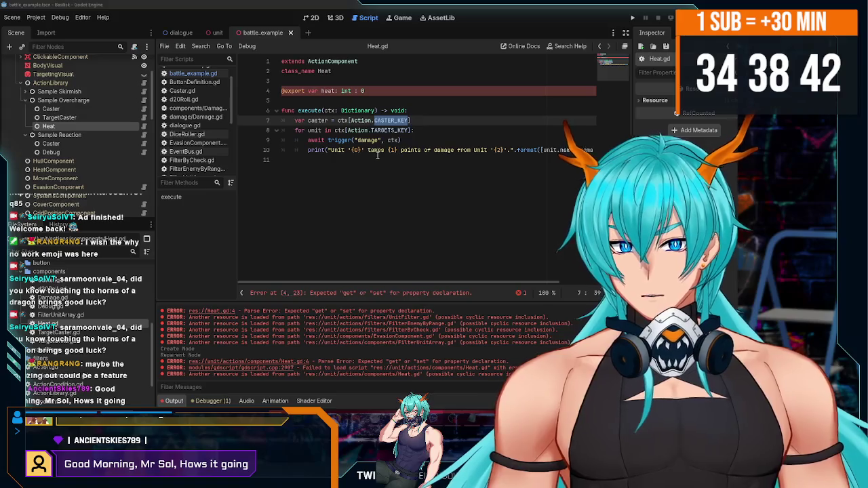
scroll(74, 298, "down", 2)
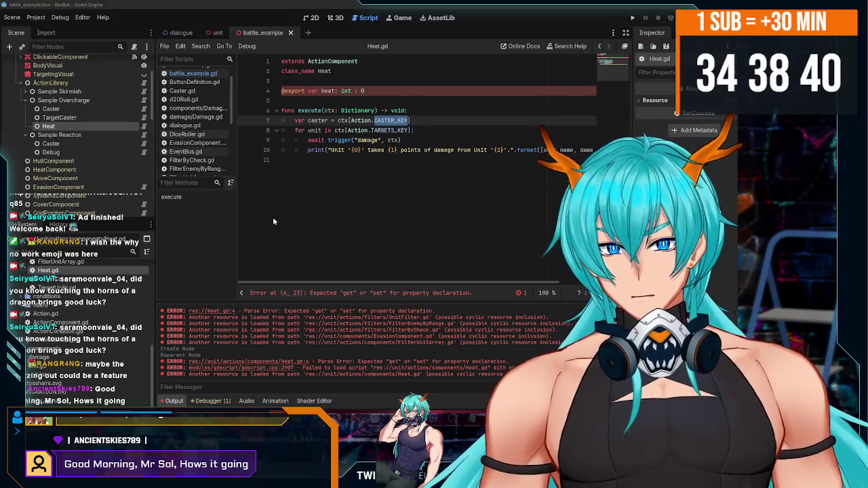
left_click(368, 158)
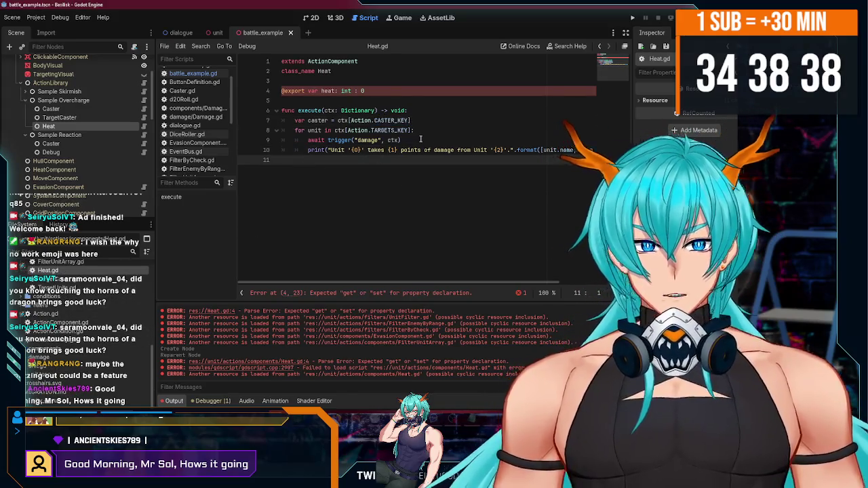
left_click(359, 91)
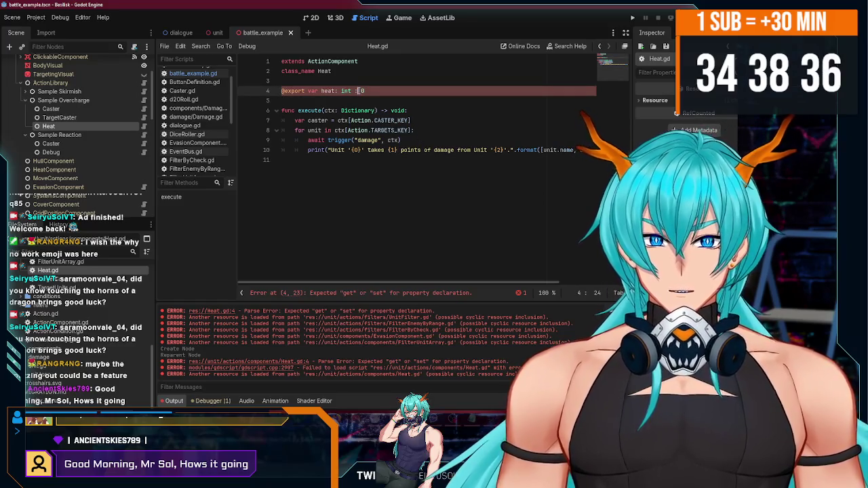
key("BackSpace")
type("=")
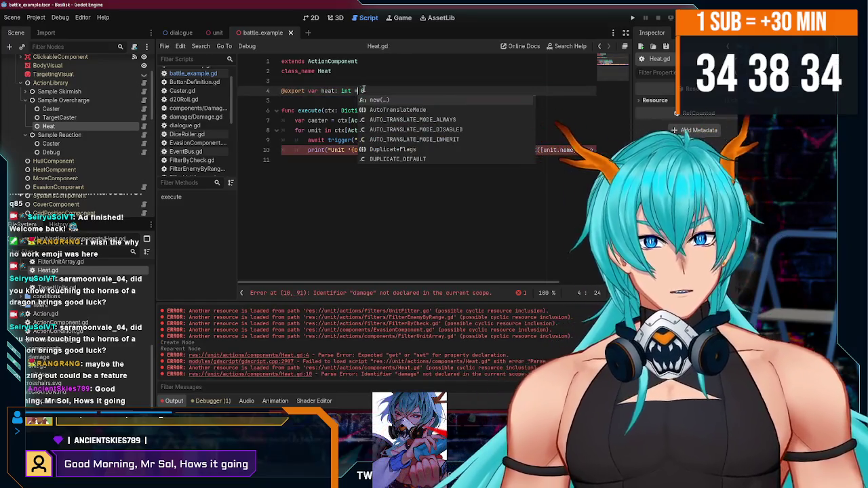
left_click(377, 83)
Step: Change the trigger call argument from damage to heat and save
left_click_drag(375, 284, 495, 279)
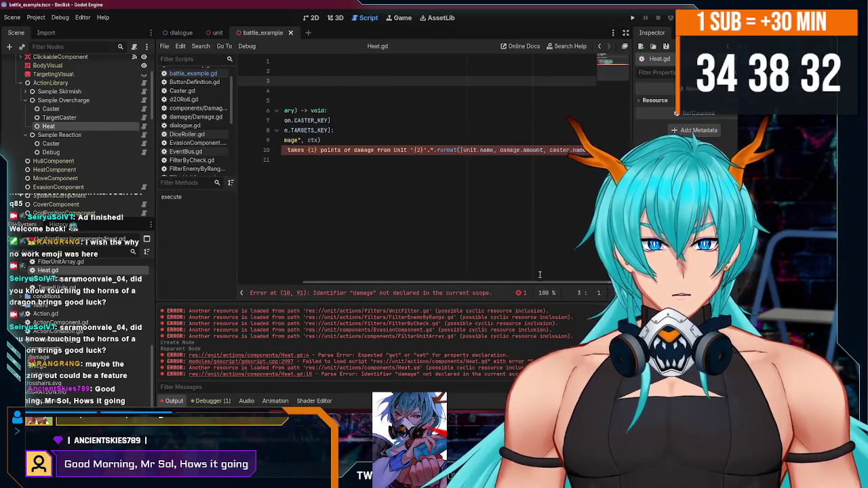
left_click_drag(285, 158, 339, 140)
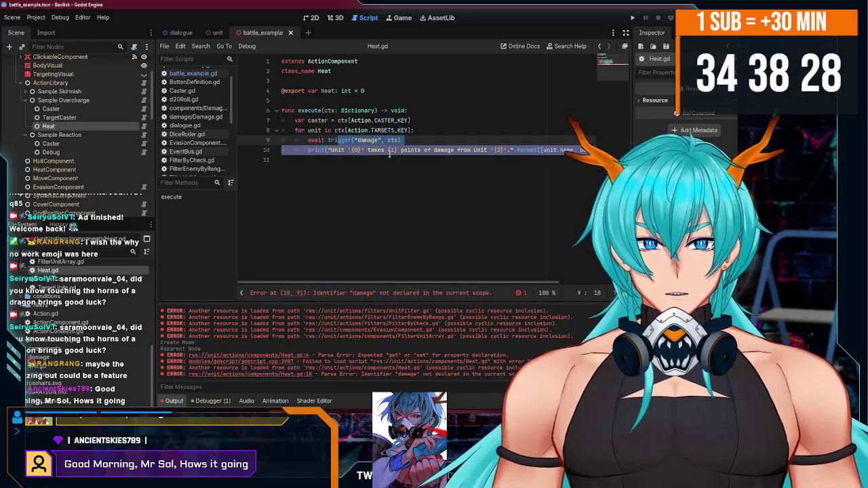
left_click_drag(390, 154, 378, 141)
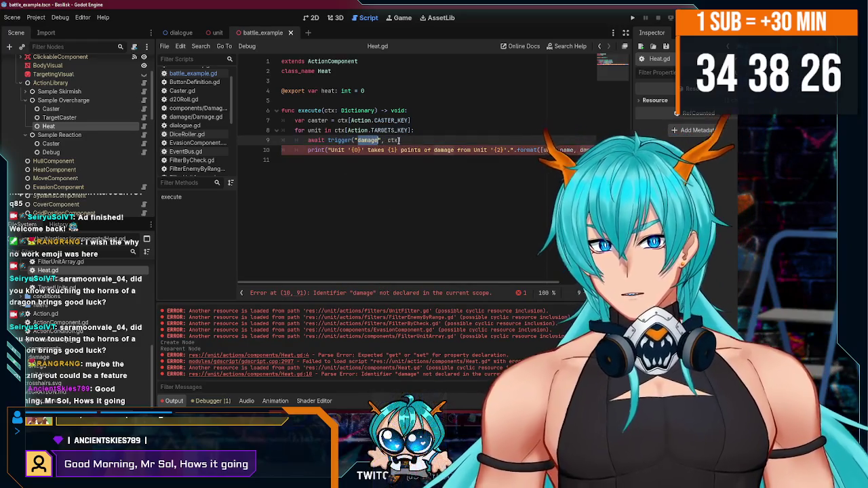
mouse_move(400, 140)
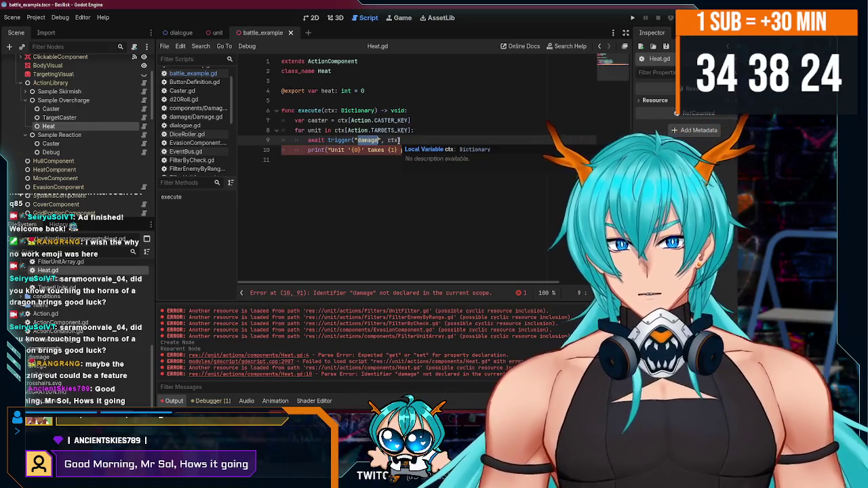
type("heat")
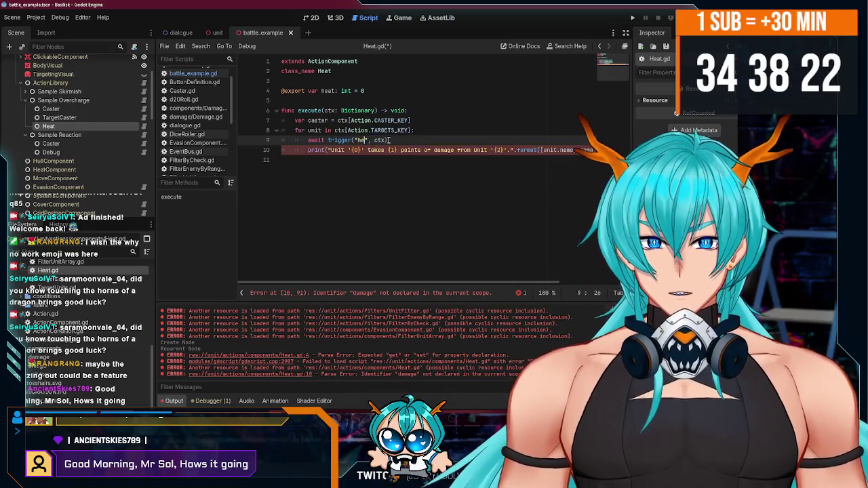
left_click(428, 132)
key("ctrl+s")
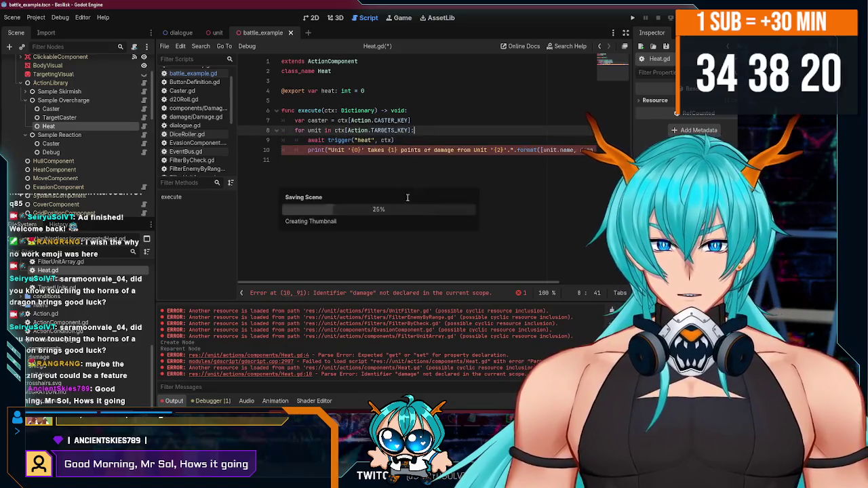
Step: Print amount instead of damage.amount, rename the exported heat variable to amount, and save
mouse_move(453, 283)
left_mouse_down()
mouse_move(518, 283)
mouse_move(372, 281)
left_mouse_up()
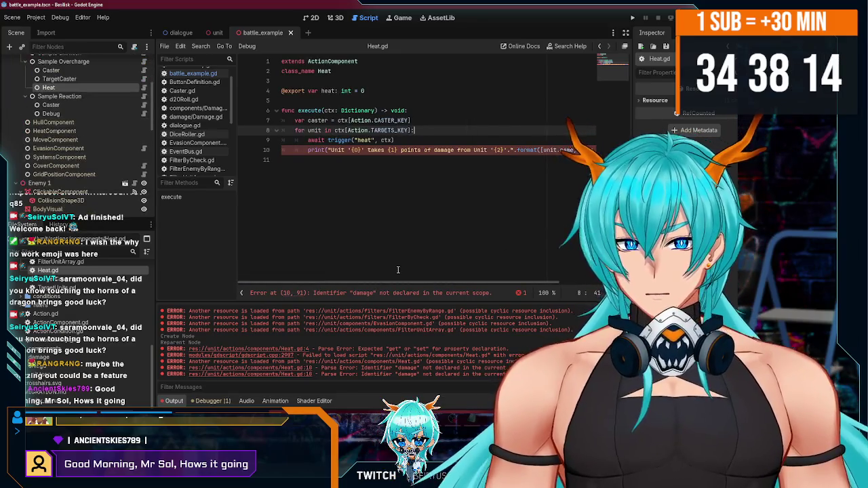
mouse_move(273, 281)
left_mouse_down()
mouse_move(336, 281)
mouse_move(283, 283)
left_mouse_up()
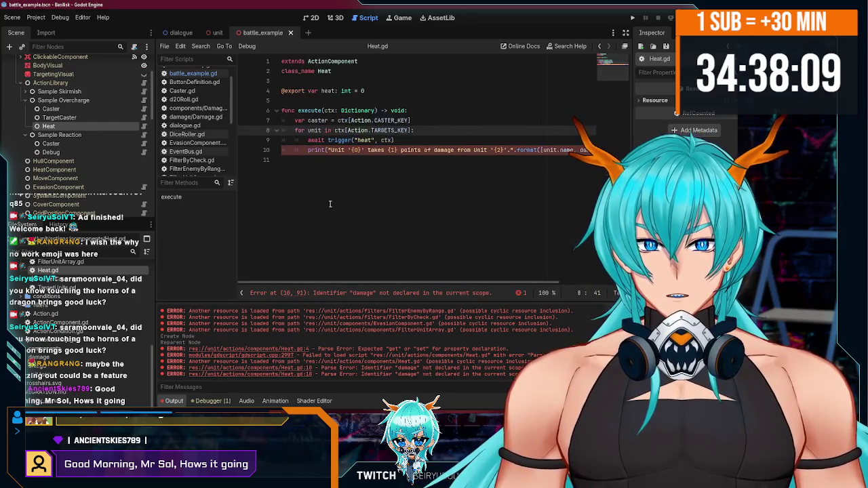
double_click(444, 150)
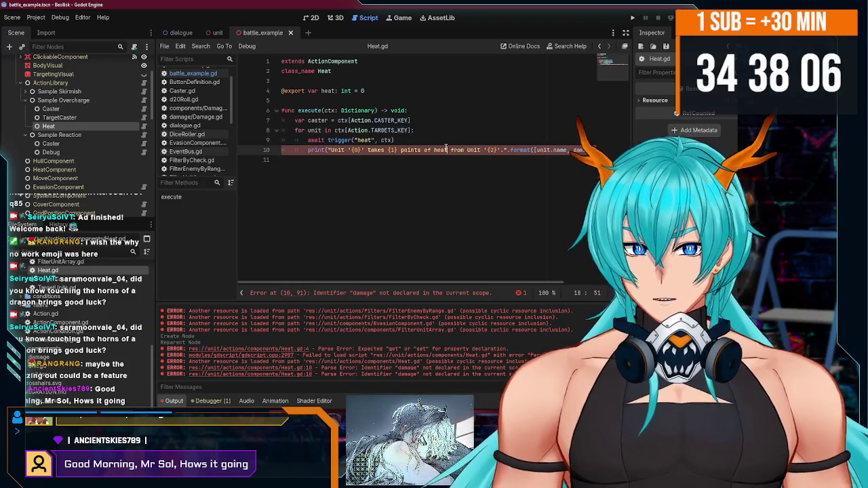
left_click_drag(442, 283, 501, 284)
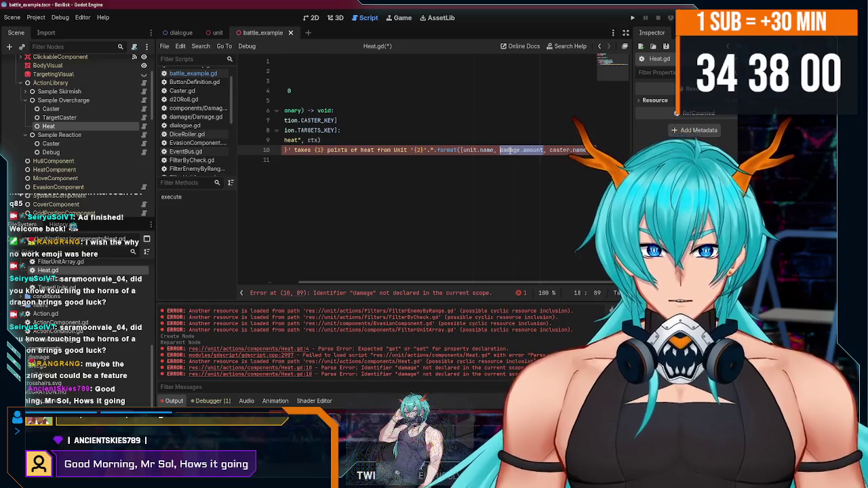
type("amount")
double_click(295, 91)
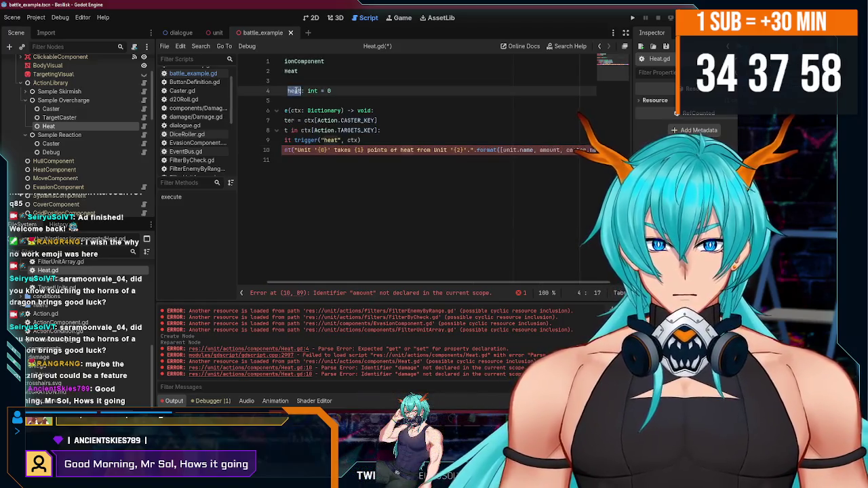
type("amoun")
key("ctrl+s")
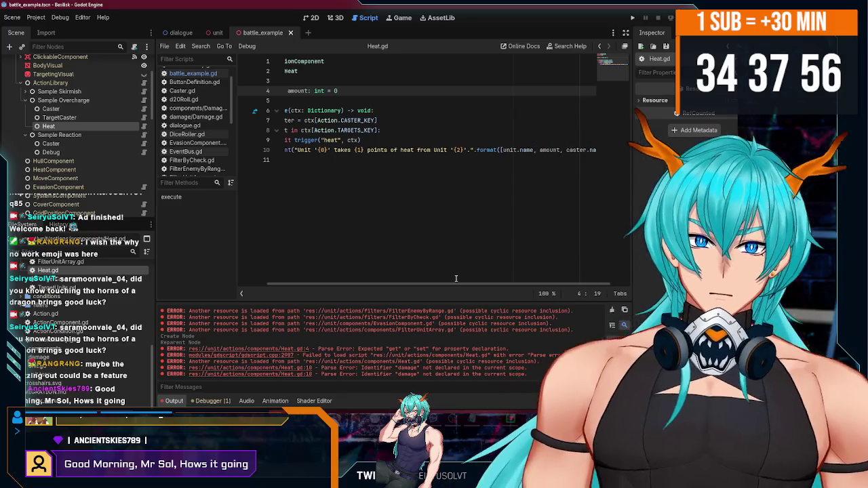
scroll(457, 284, "right", 2)
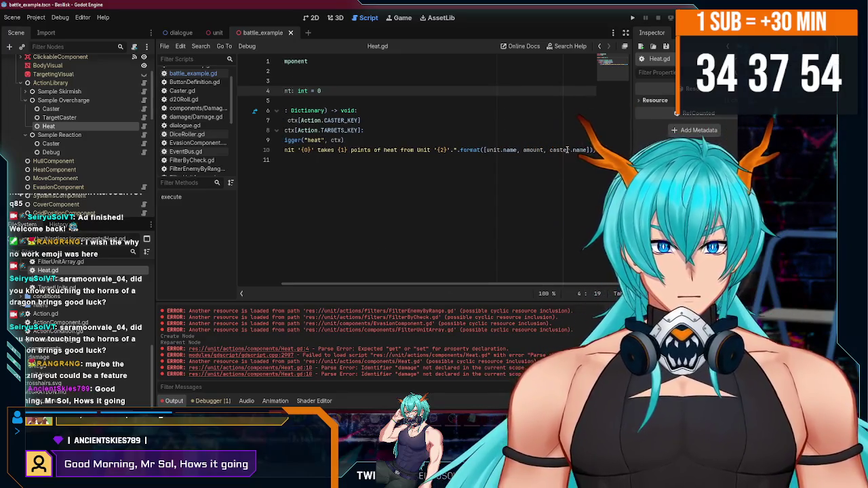
scroll(405, 284, "left", 2)
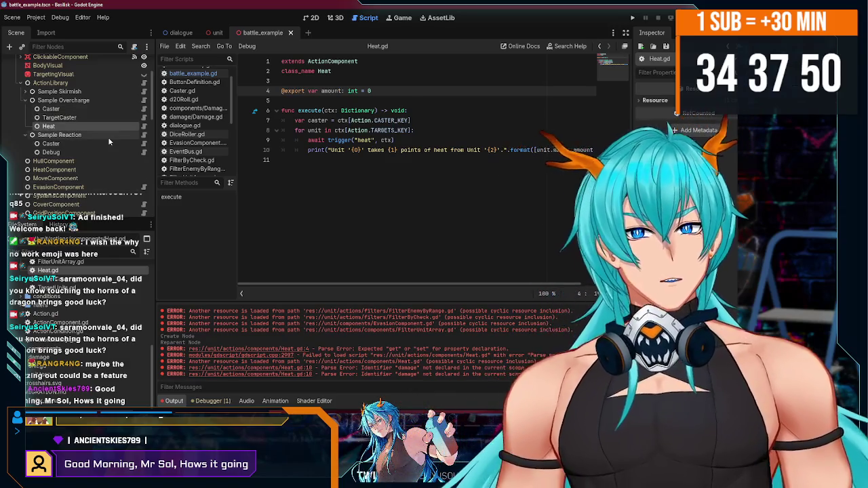
Step: Inspect the Caster and TargetCaster nodes under Sample Overcharge, then go to the unit scene
left_click(67, 117)
left_click(77, 108)
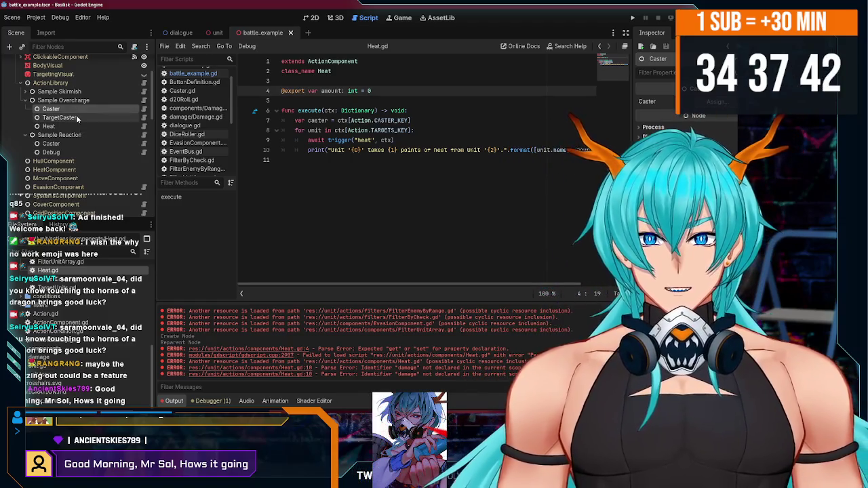
left_click(79, 118)
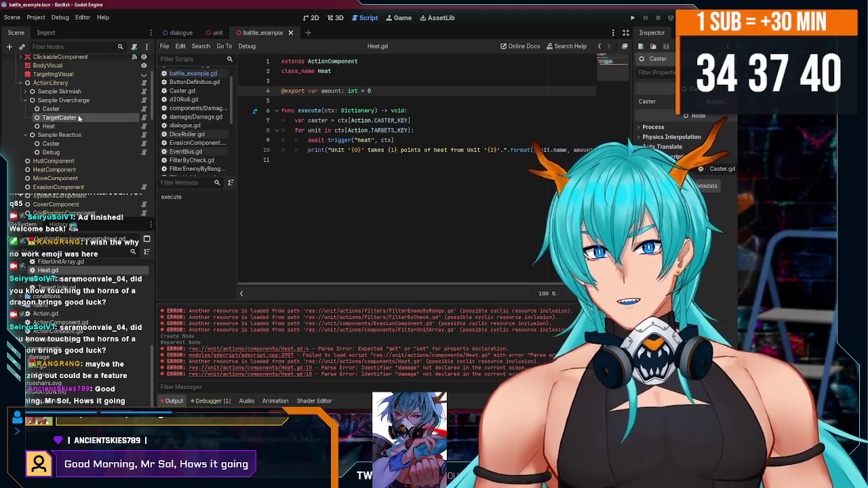
left_click(79, 109)
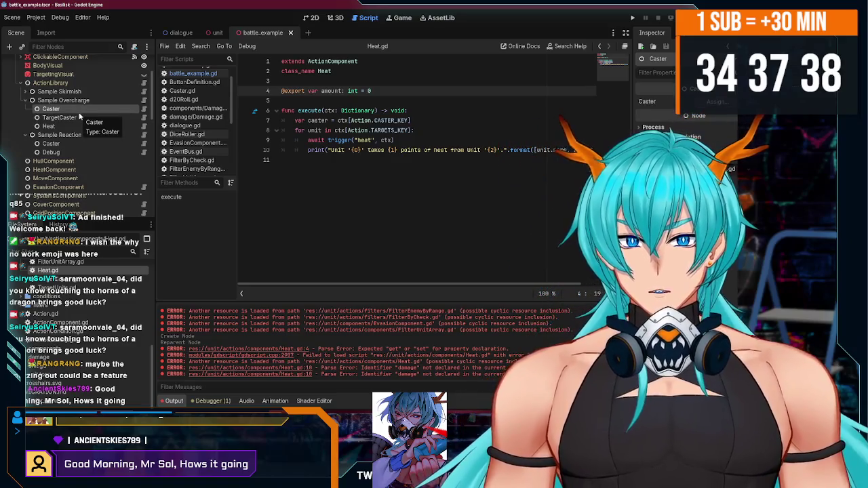
left_click(74, 117)
left_click(75, 109)
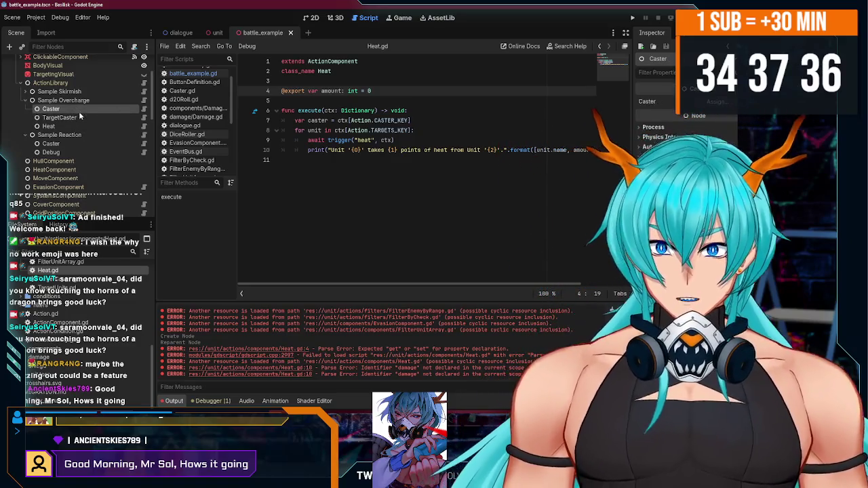
left_click(78, 119)
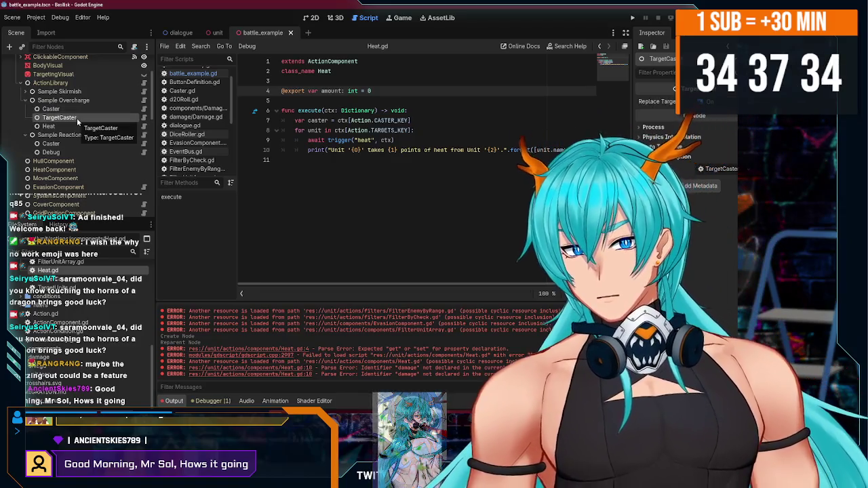
left_click(75, 109)
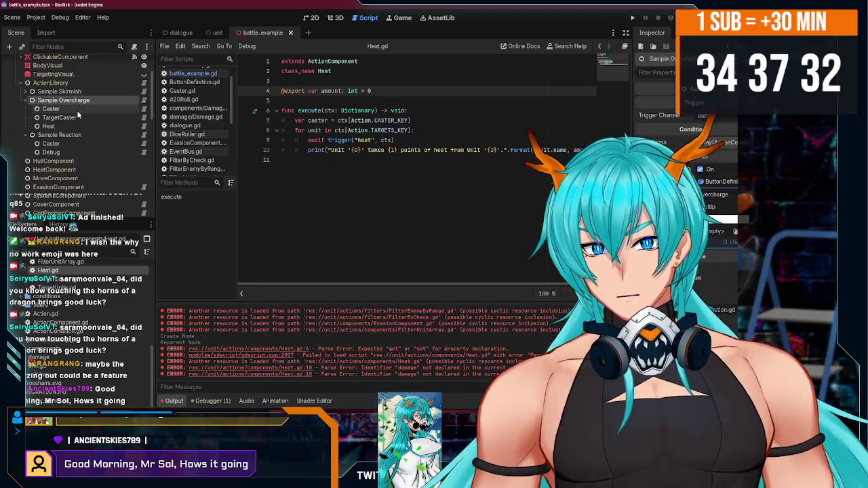
left_click(78, 119)
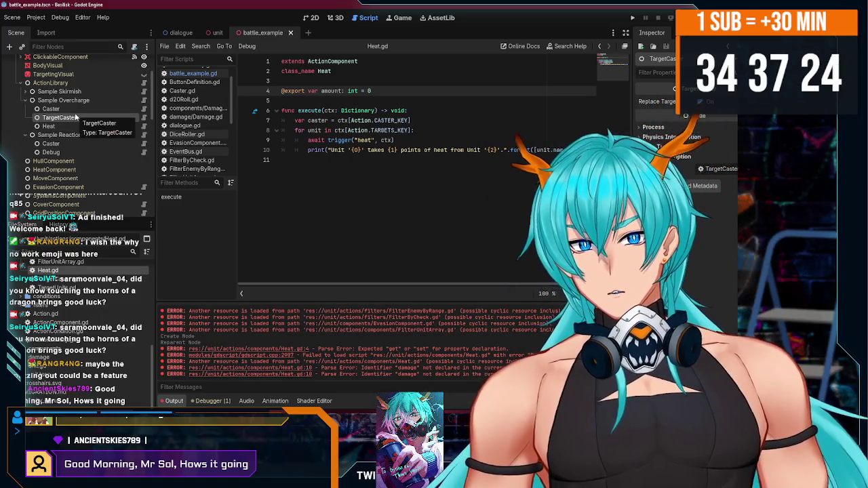
left_click(85, 110)
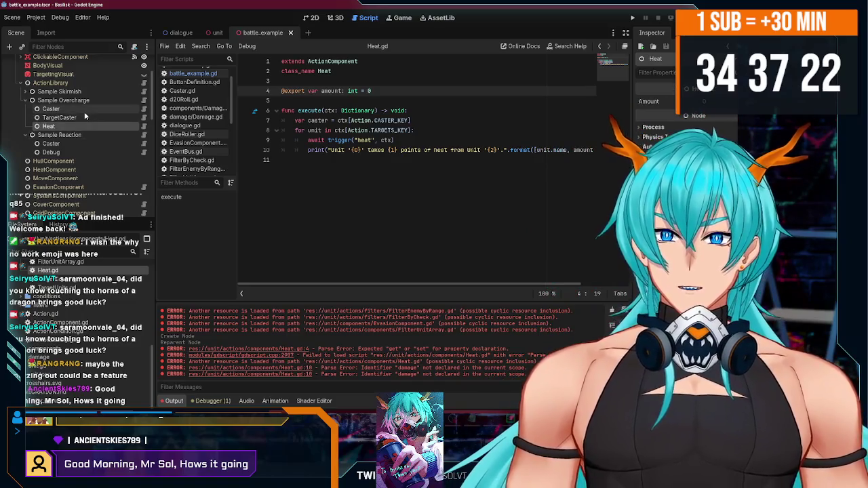
left_click(217, 32)
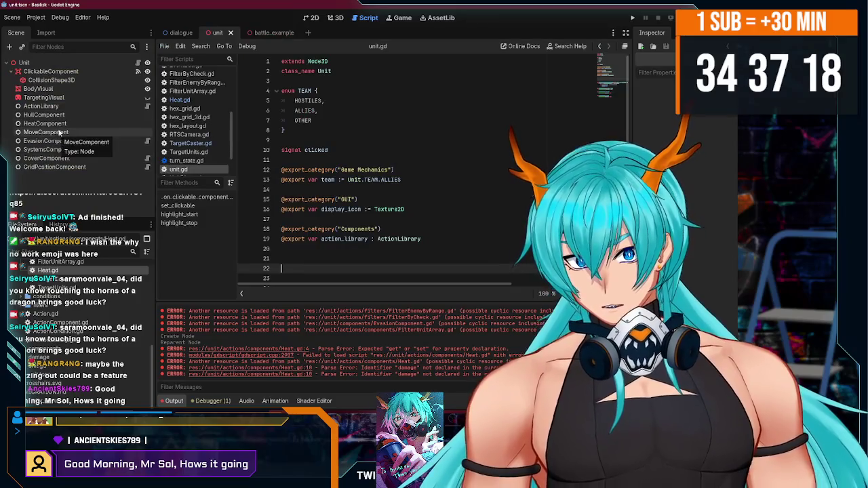
Step: Add a plain Node child to Unit and name it ResourceLibrary
left_click(27, 62)
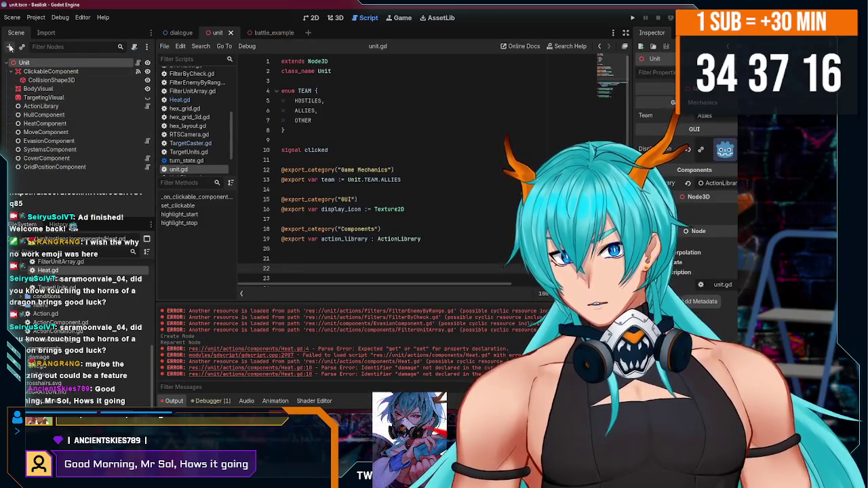
left_click(10, 47)
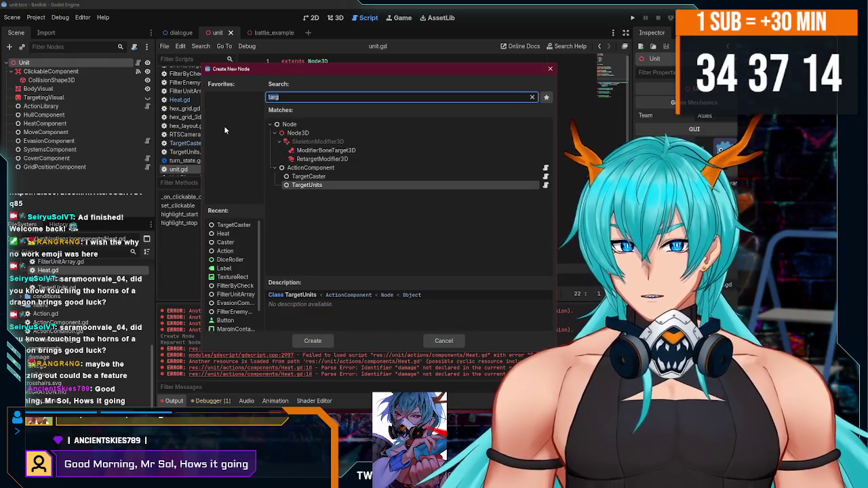
key("Escape")
left_click(10, 48)
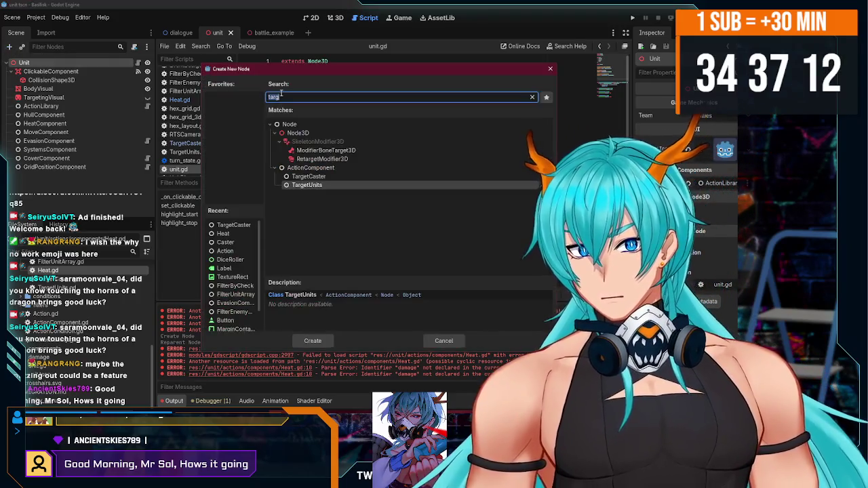
double_click(291, 125)
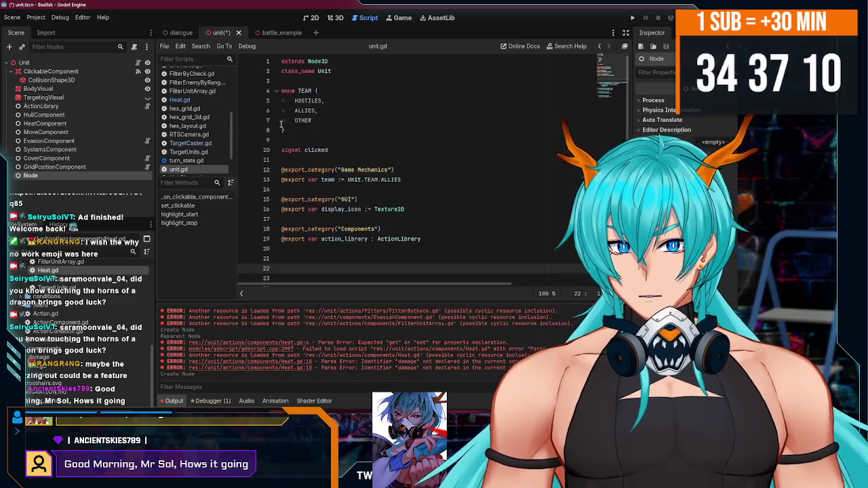
double_click(30, 176)
type("ResourceComponen")
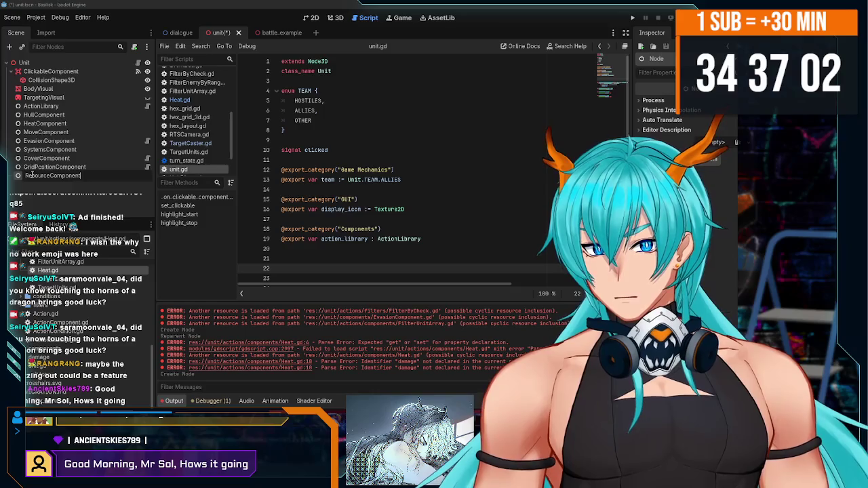
key("BackSpace")
key("BackSpace")
key("BackSpace")
type("eLibrary")
key("Return")
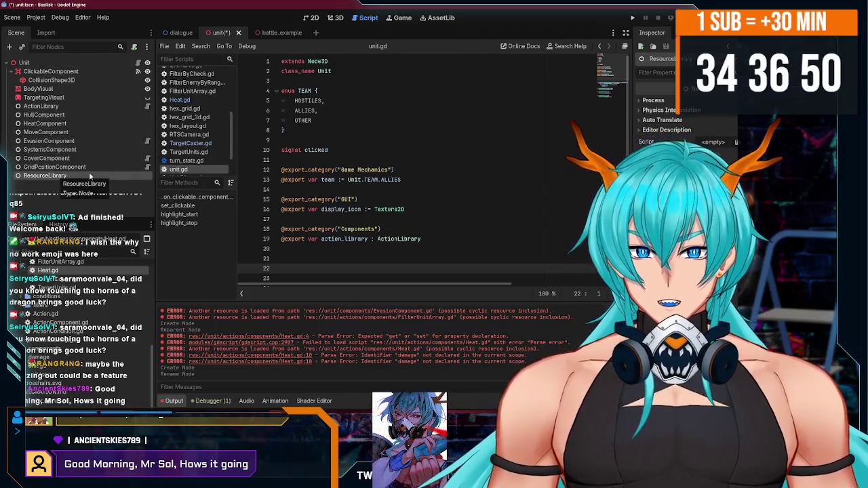
Step: Add another Node named ActionPoint and duplicate it with Ctrl+D
left_click(9, 49)
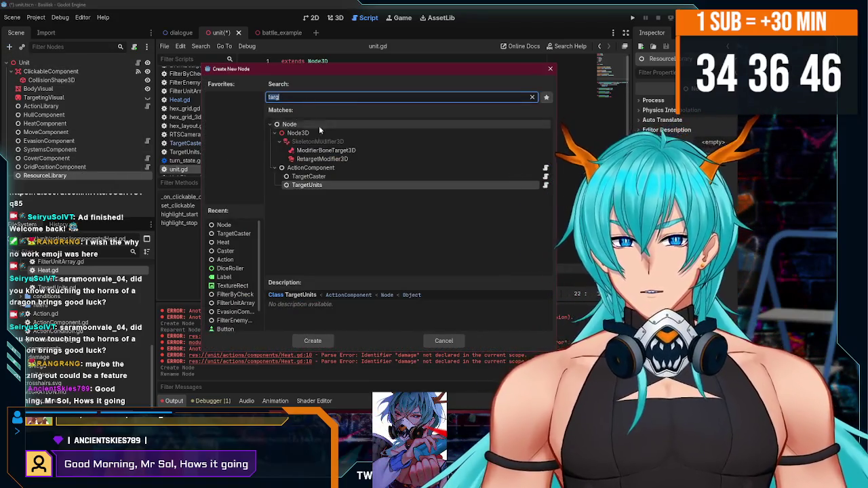
double_click(286, 124)
type("ActionPoin")
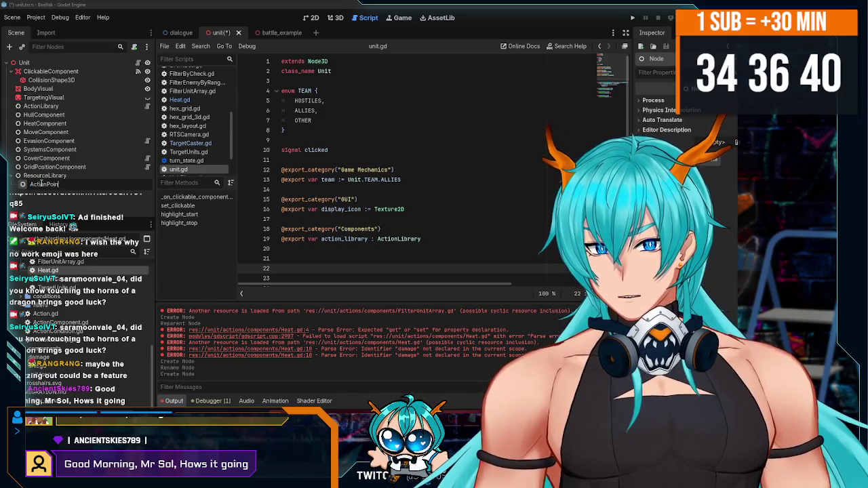
type("t")
key("Return")
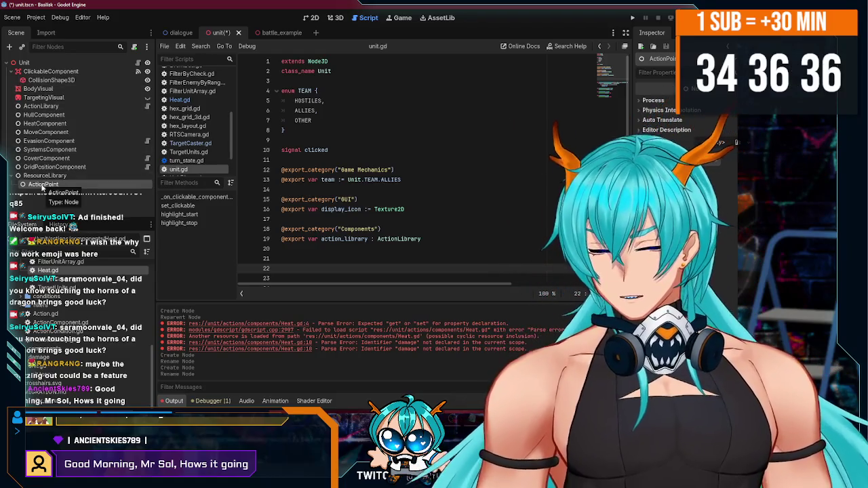
key("ctrl+d")
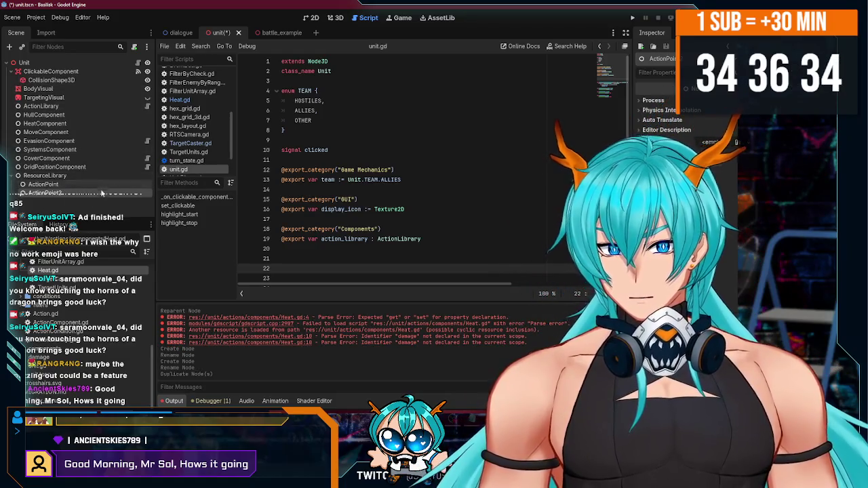
double_click(71, 184)
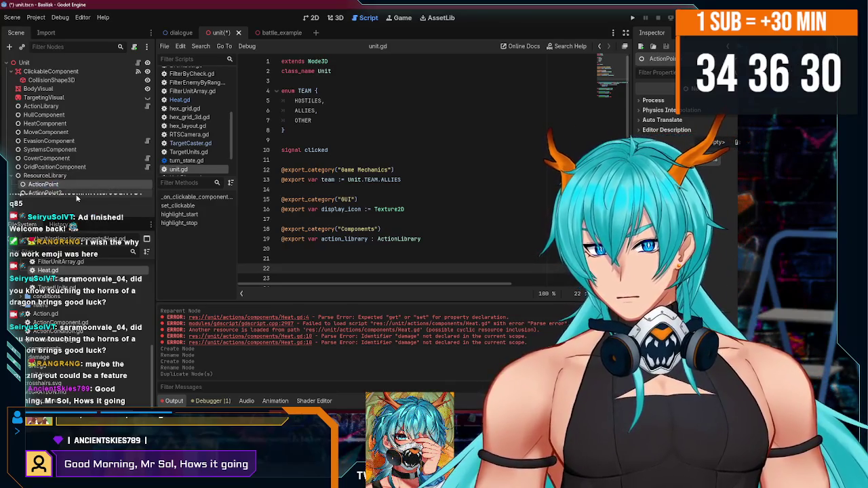
key("Return")
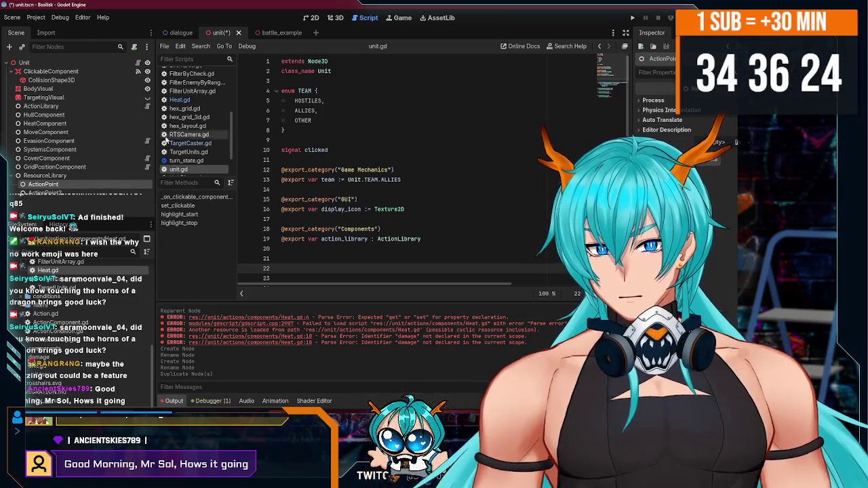
Step: Create a new script file named BattleResource.gd
right_click(193, 100)
left_click(164, 51)
left_click(164, 46)
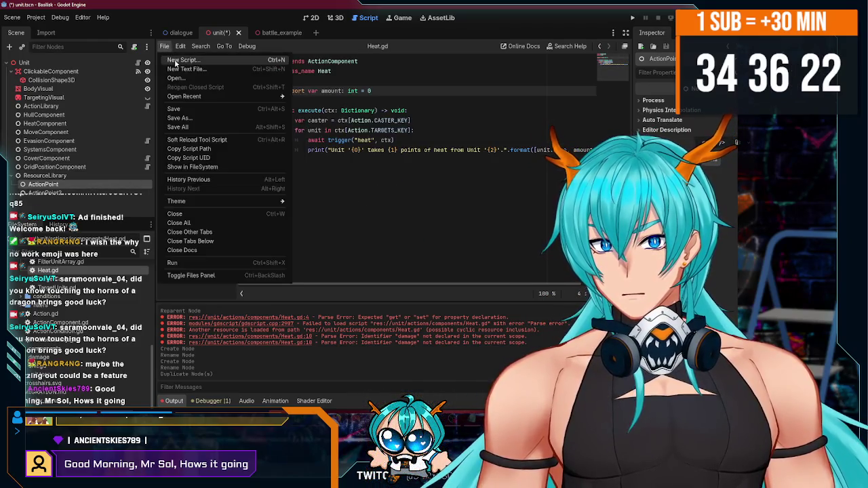
left_click(178, 61)
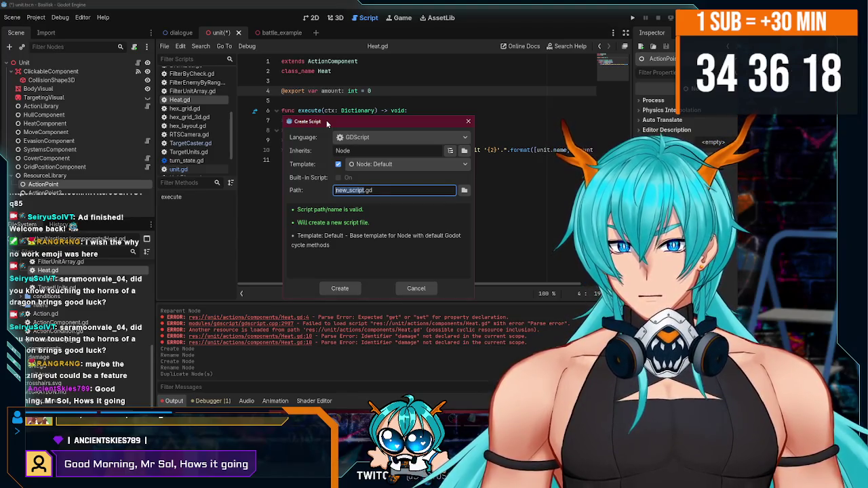
type("BattleResource.gd")
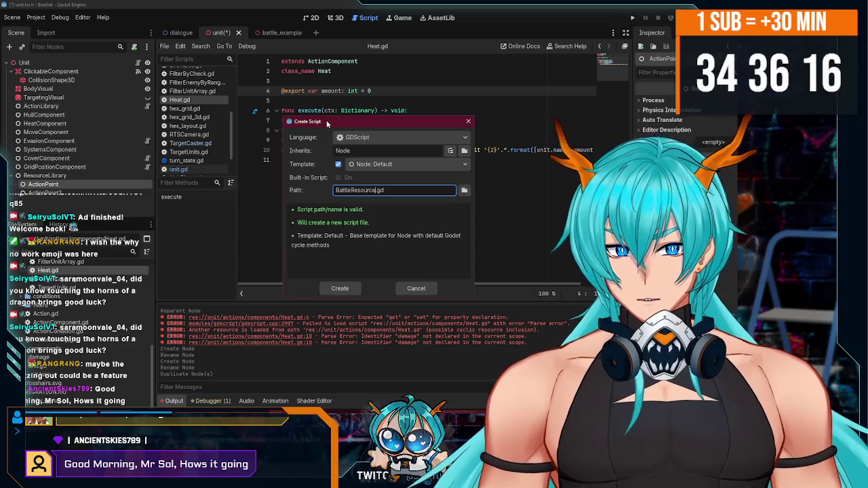
key("Return")
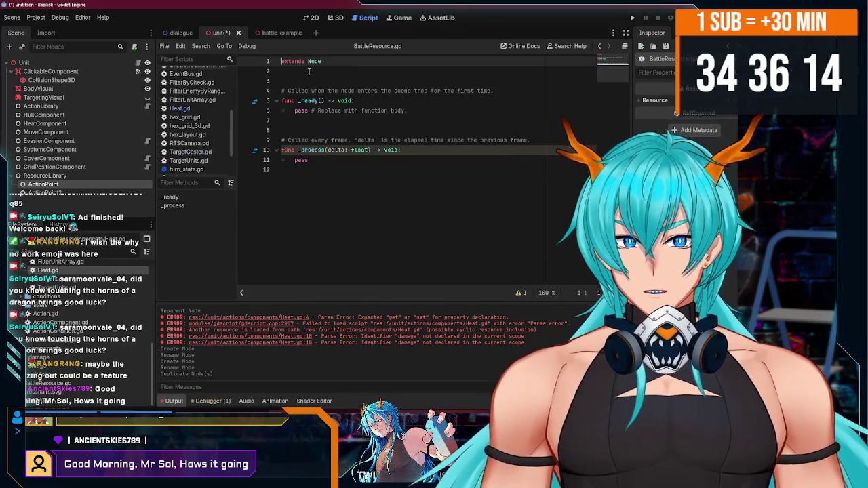
Step: Add class_name BattleResource, delete the template functions, and save
left_click(308, 71)
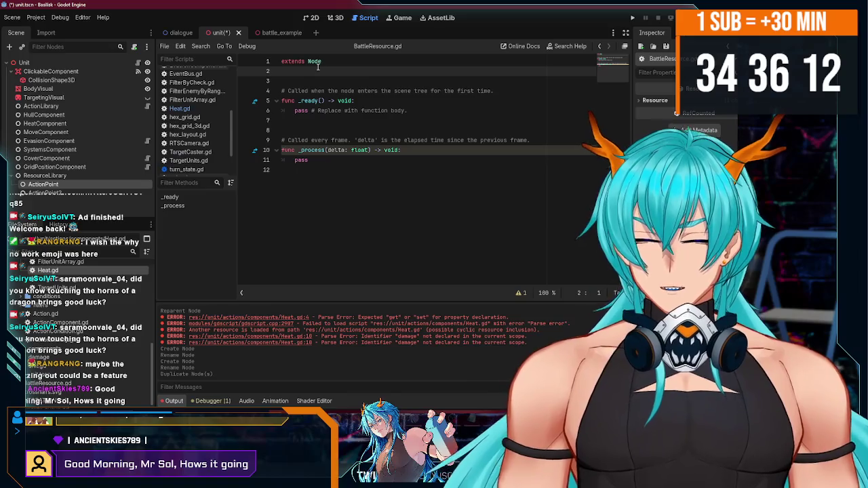
type("class_name Battle")
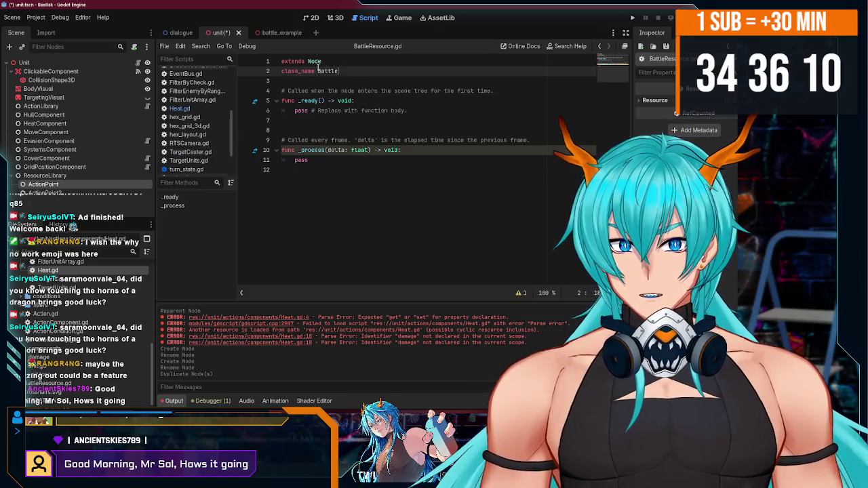
type("Resource")
key("Return")
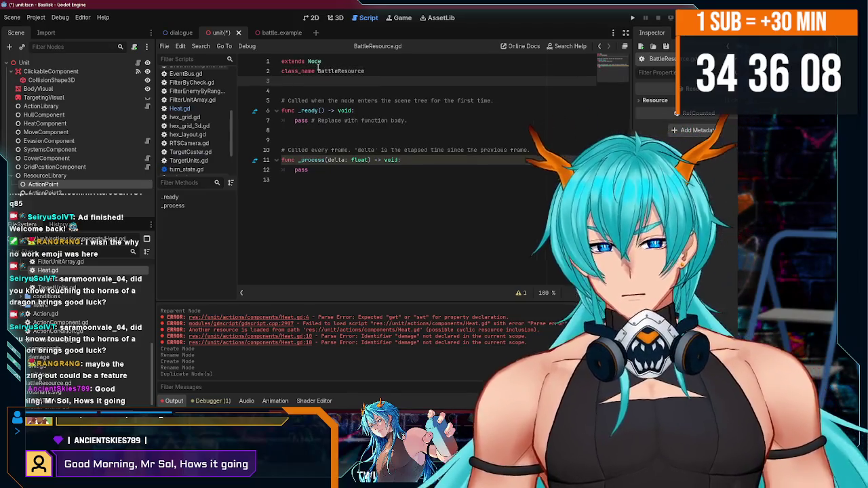
key("ctrl+shift+End")
key("BackSpace")
key("BackSpace")
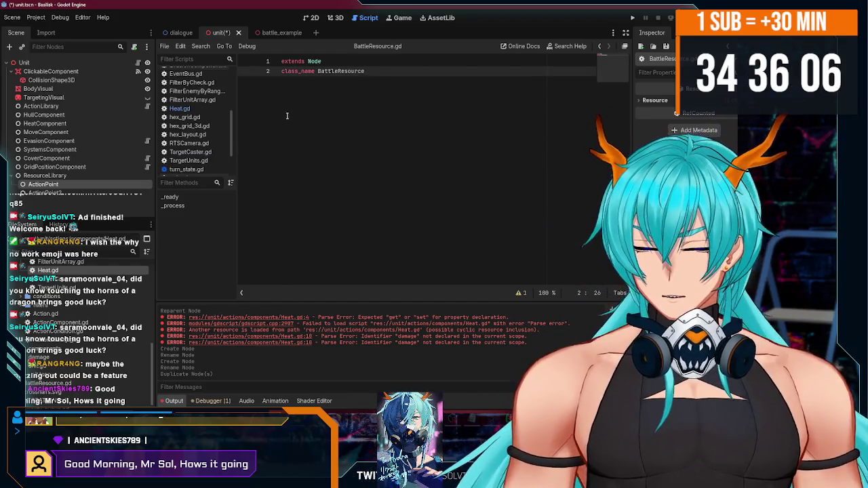
key("ctrl+s")
right_click(108, 183)
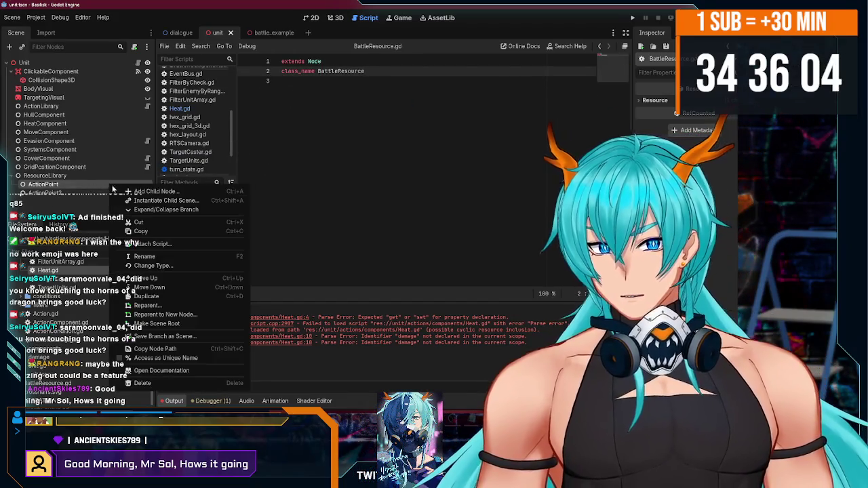
Step: Create and save a new ActionPoint.gd script that declares class_name ActionPoint
left_click(164, 46)
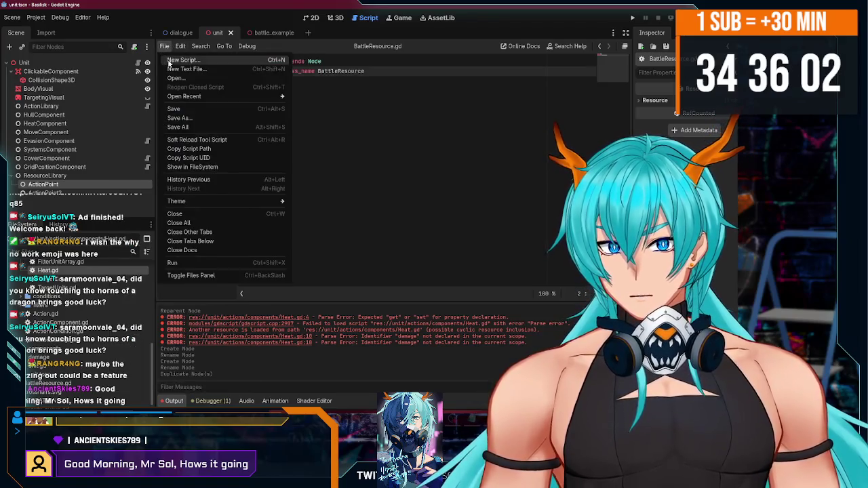
left_click(183, 59)
type("Action")
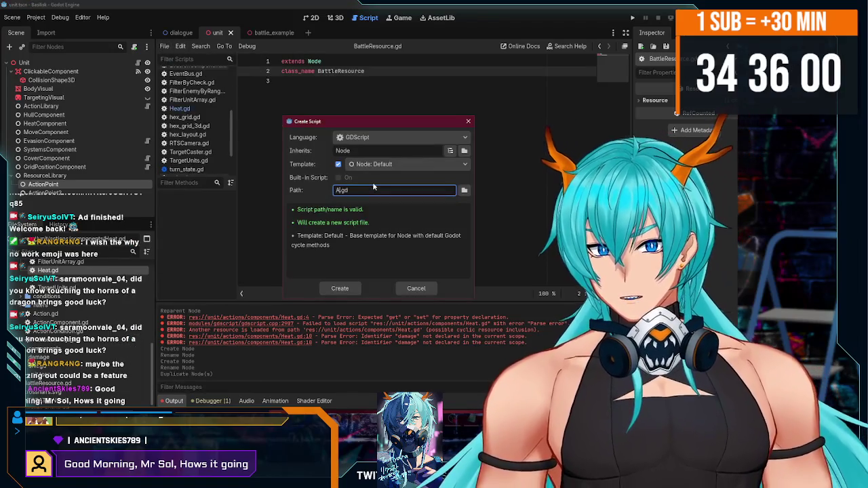
type("Point")
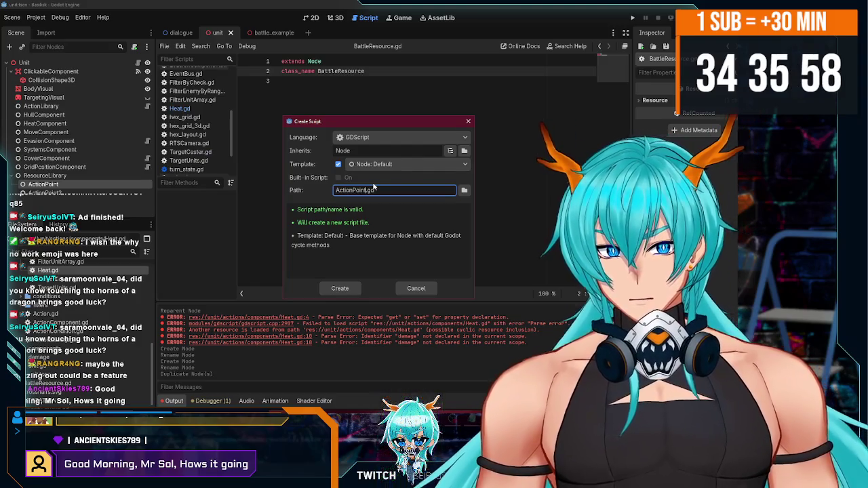
left_click(340, 288)
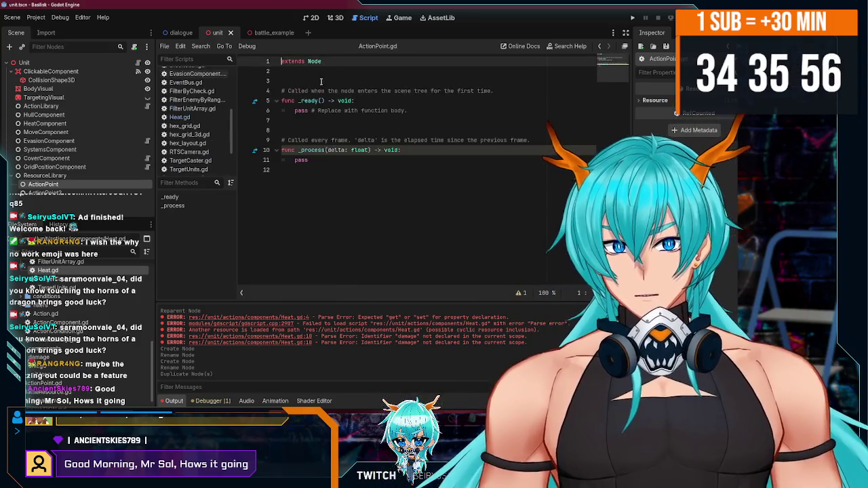
type("attl")
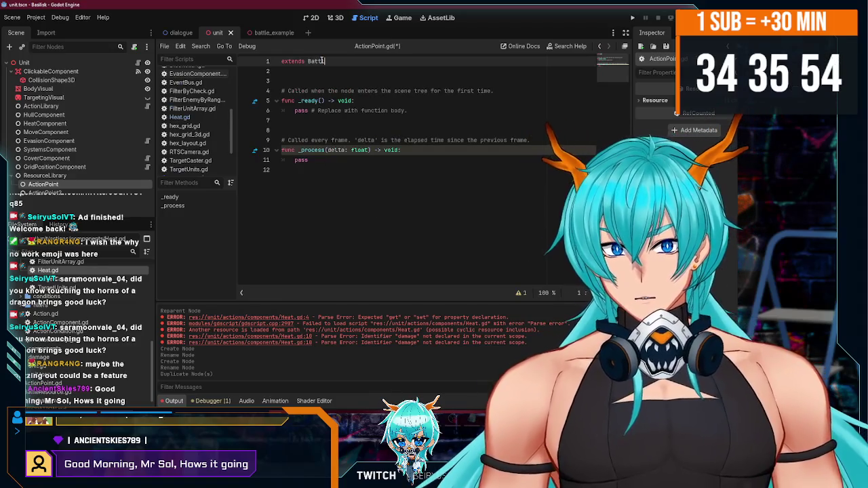
key("ctrl+s")
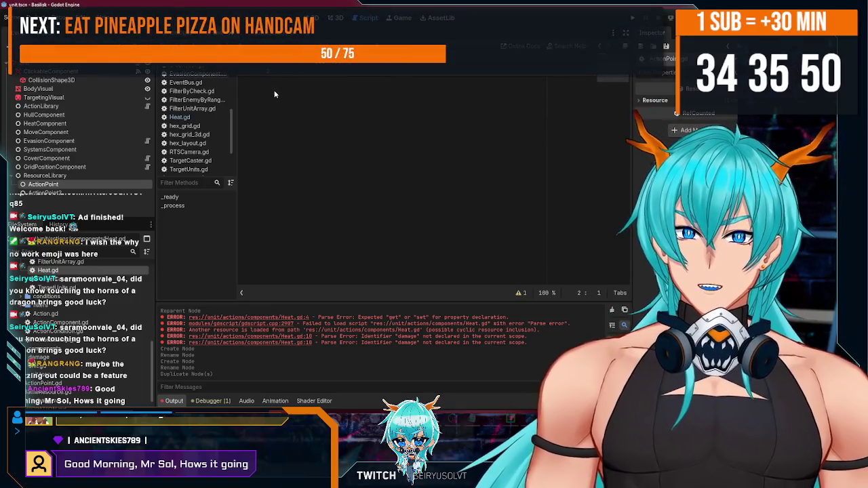
key("Return")
type("ActionPoint")
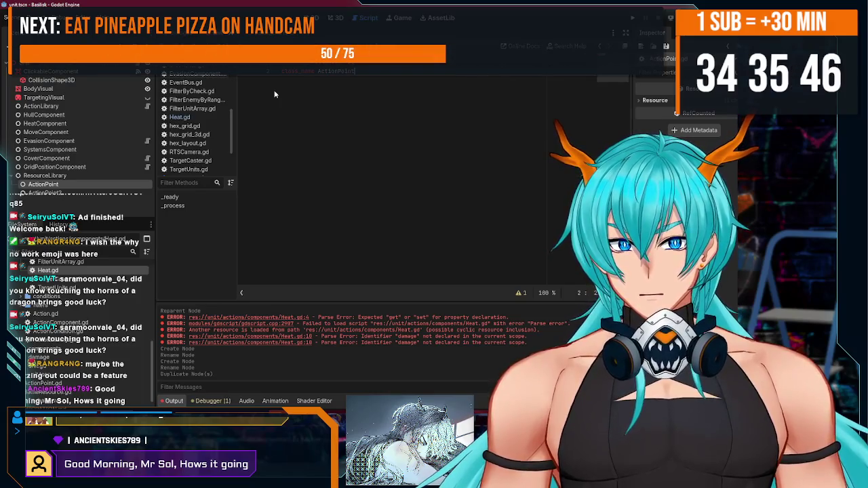
key("Return")
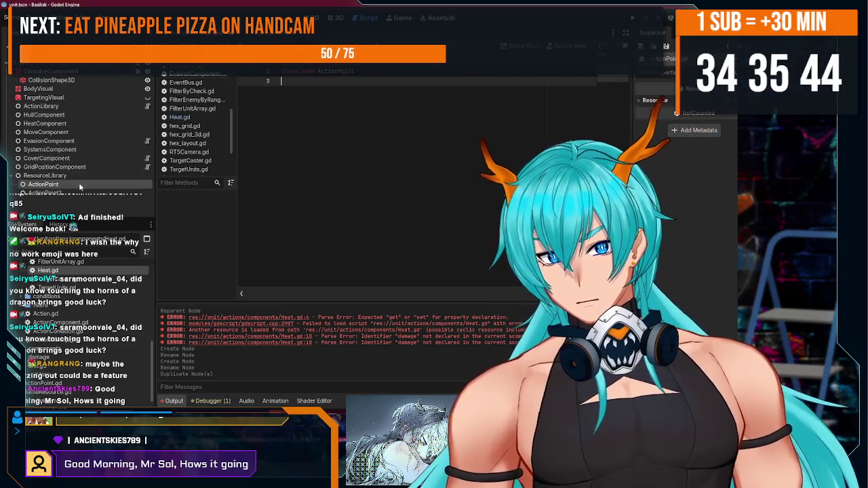
Step: Switch to the battle example scene and inspect the Sample Overcharge action and its child nodes
left_click(78, 184)
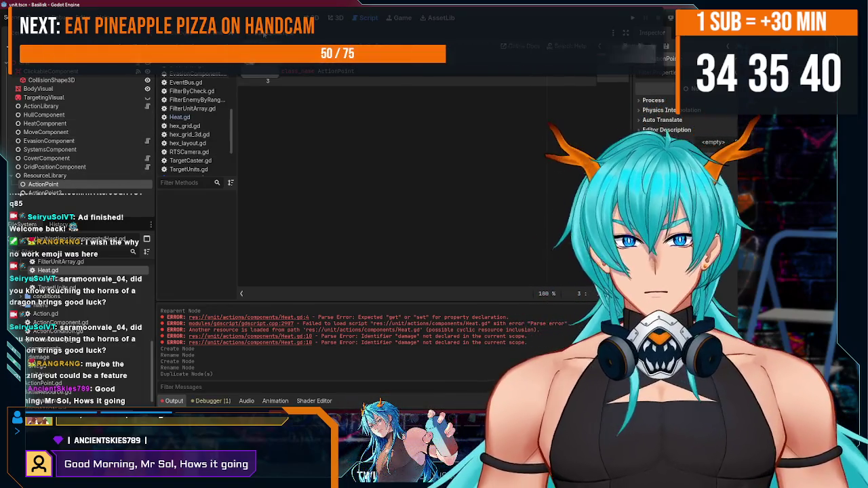
key("ctrl+Tab")
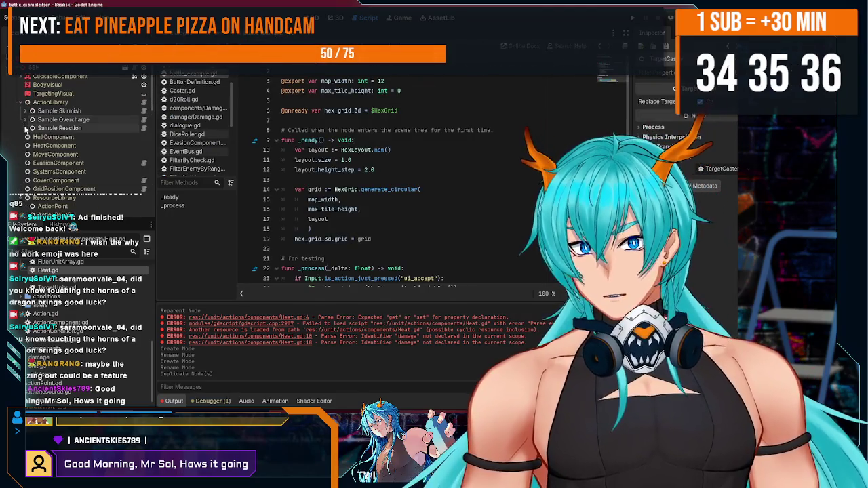
left_click(53, 120)
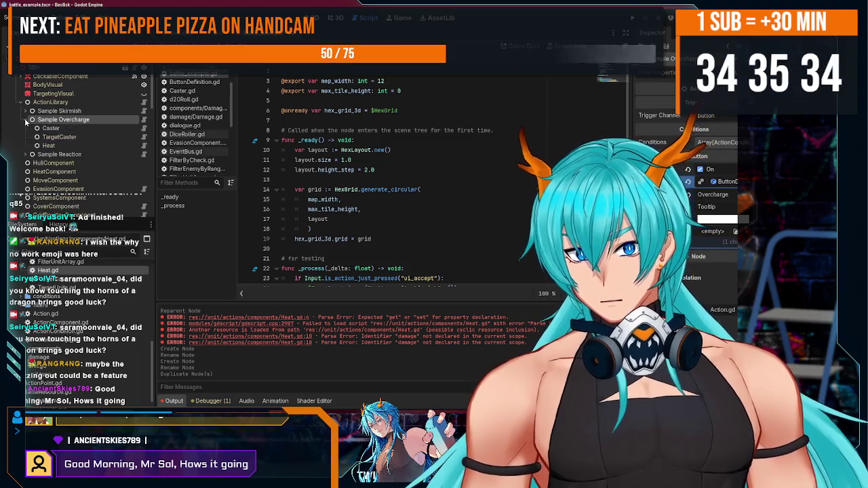
left_click(27, 119)
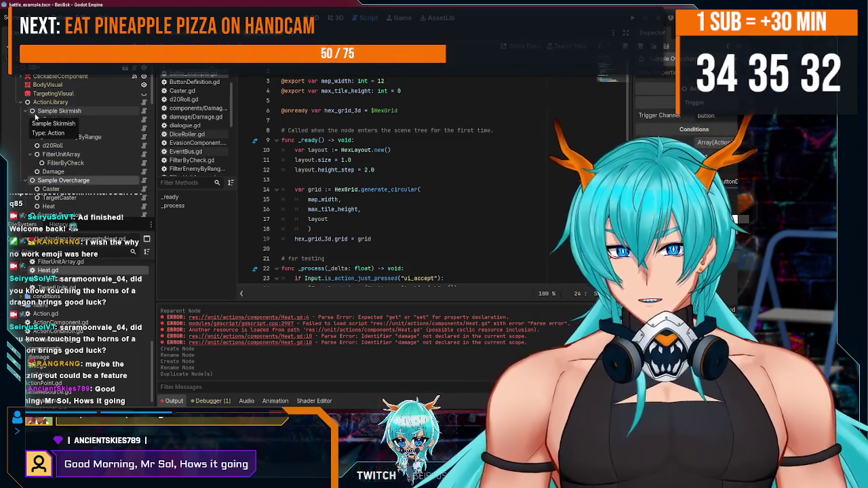
scroll(57, 122, "down", 1)
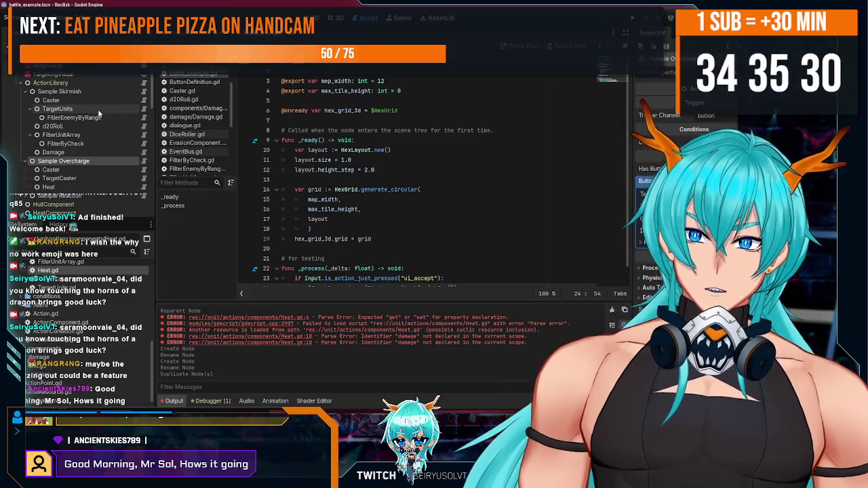
scroll(86, 122, "down", 1)
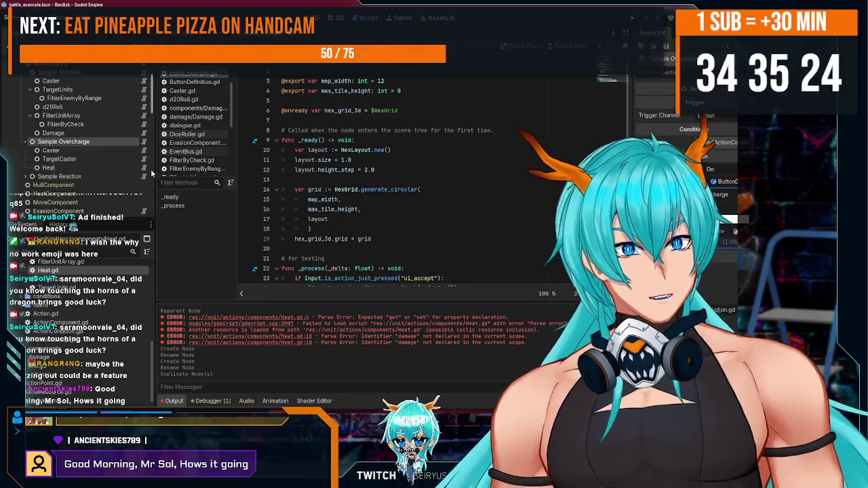
Step: Review the script code around lines 17–18
left_click(375, 219)
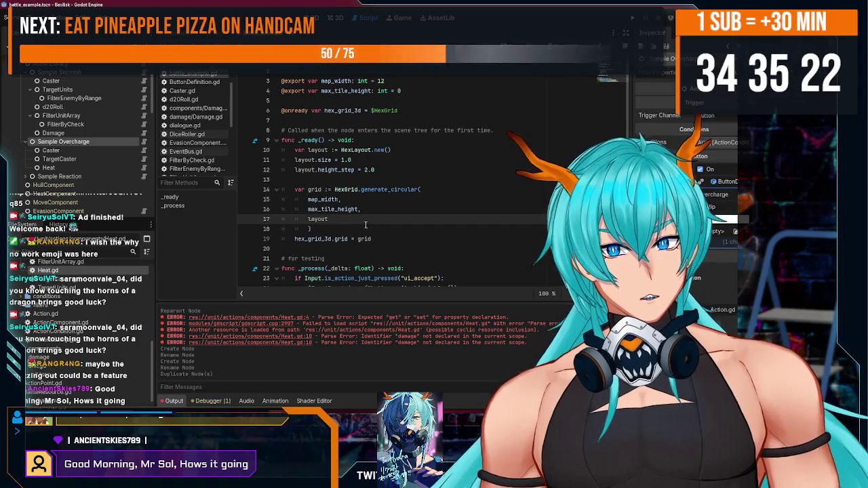
left_click(361, 230)
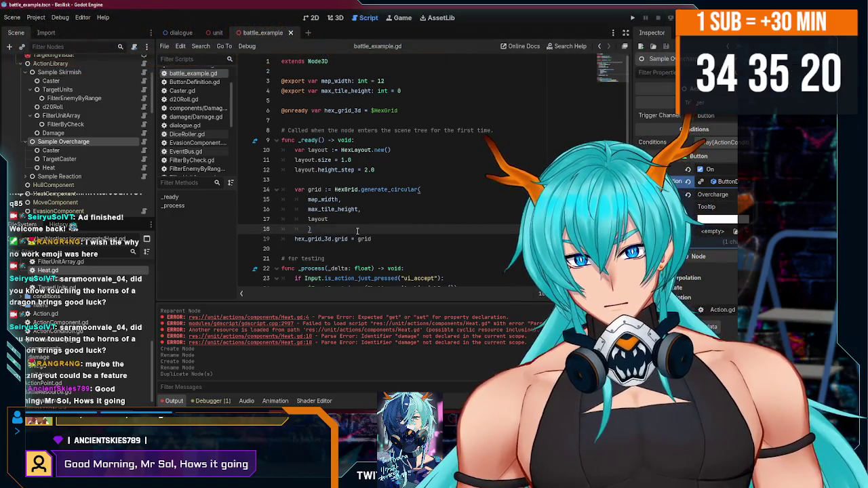
left_click(353, 217)
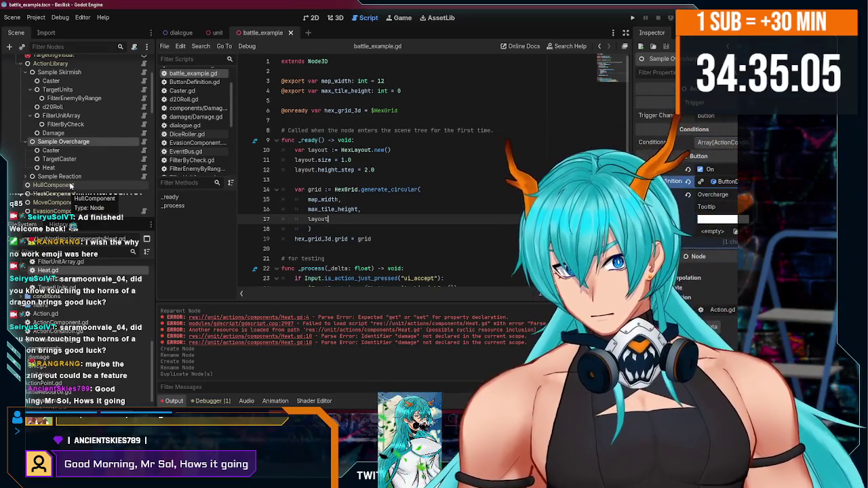
scroll(70, 185, "down", 2)
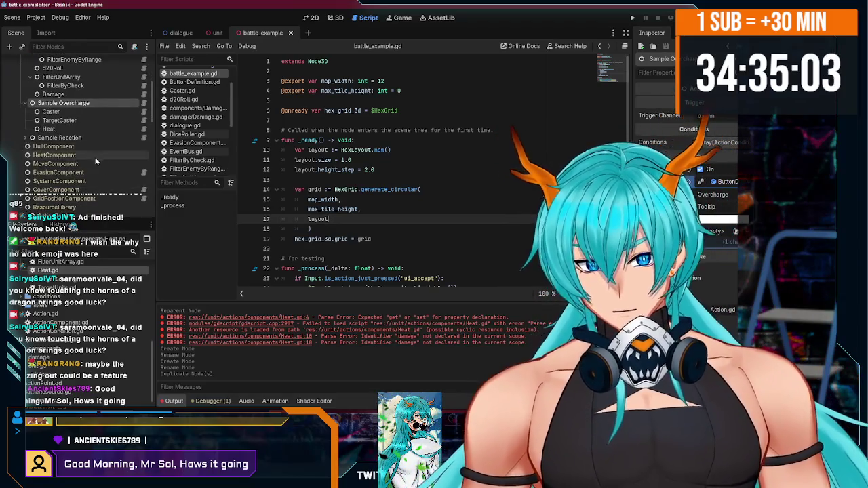
scroll(96, 161, "up", 1)
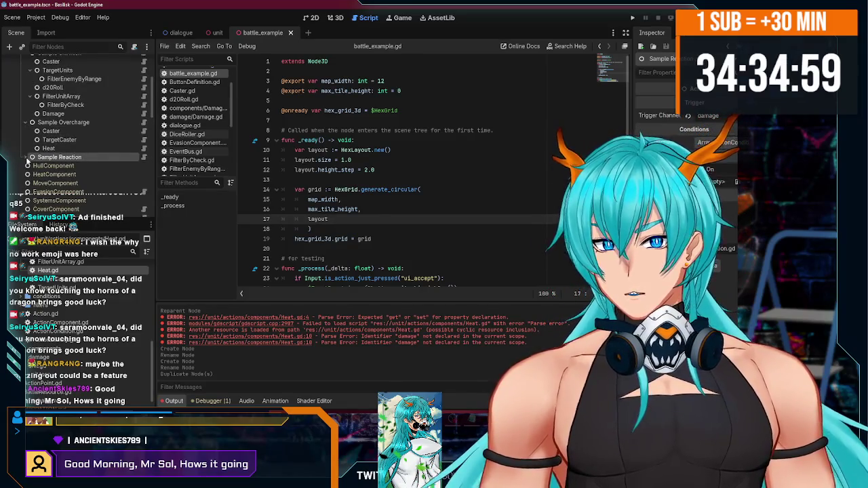
scroll(28, 161, "up", 1)
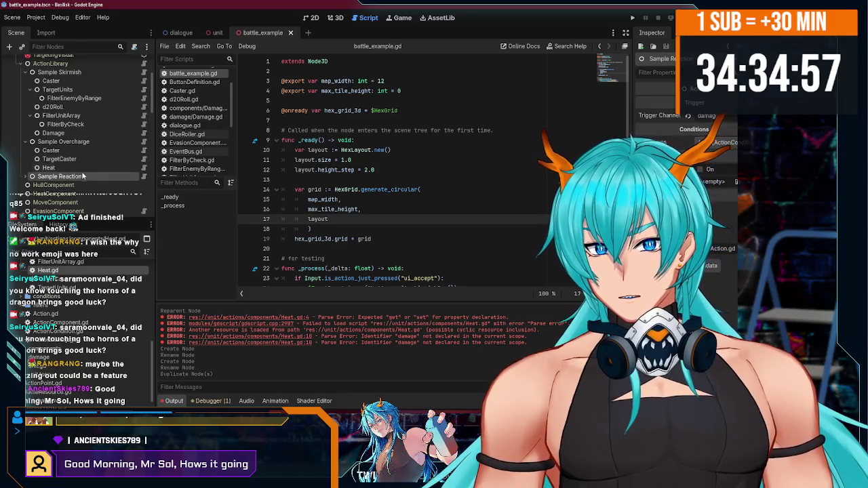
scroll(84, 177, "up", 4)
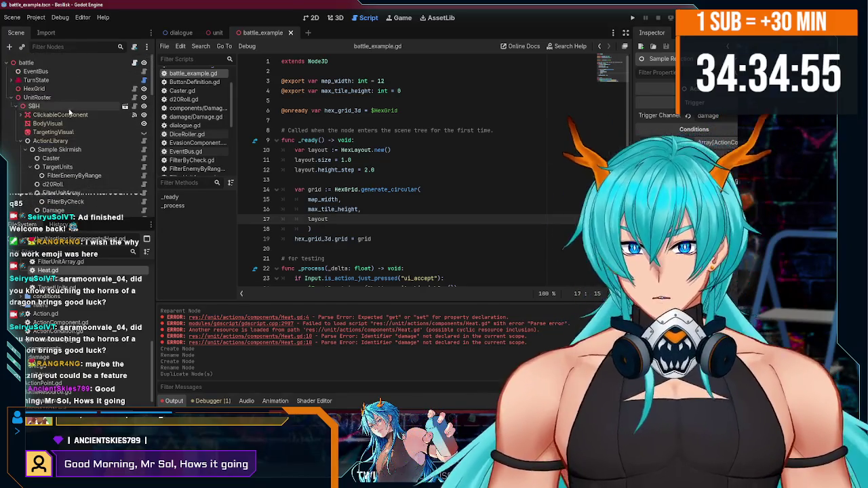
Step: Inspect the TurnState and EventBus nodes, plus Sample Overcharge's trigger and conditions
left_click(61, 80)
scroll(82, 150, "down", 6)
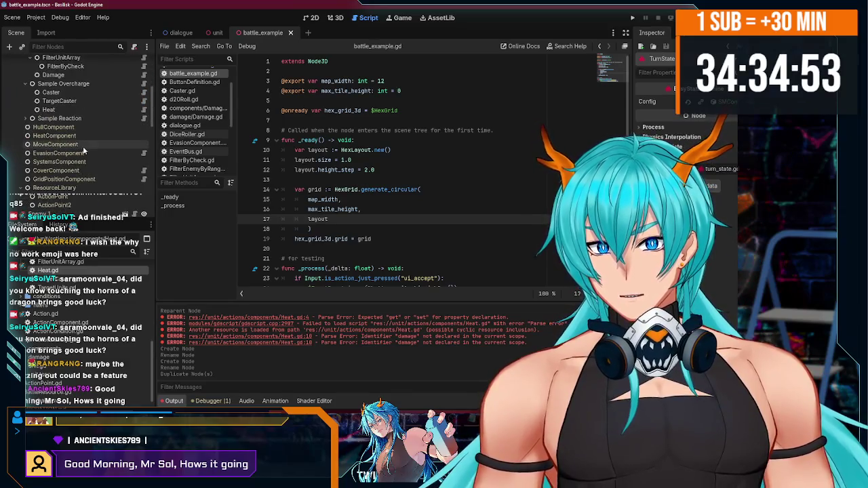
scroll(81, 149, "up", 6)
left_click(70, 72)
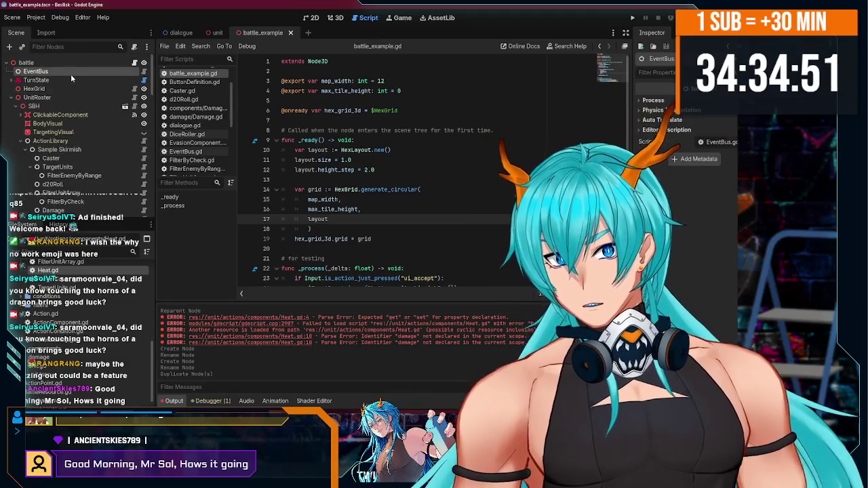
scroll(96, 143, "down", 4)
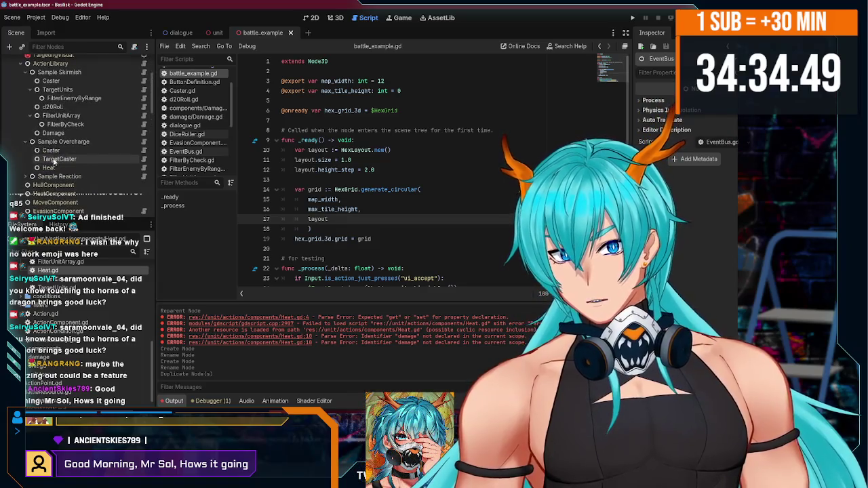
left_click(91, 141)
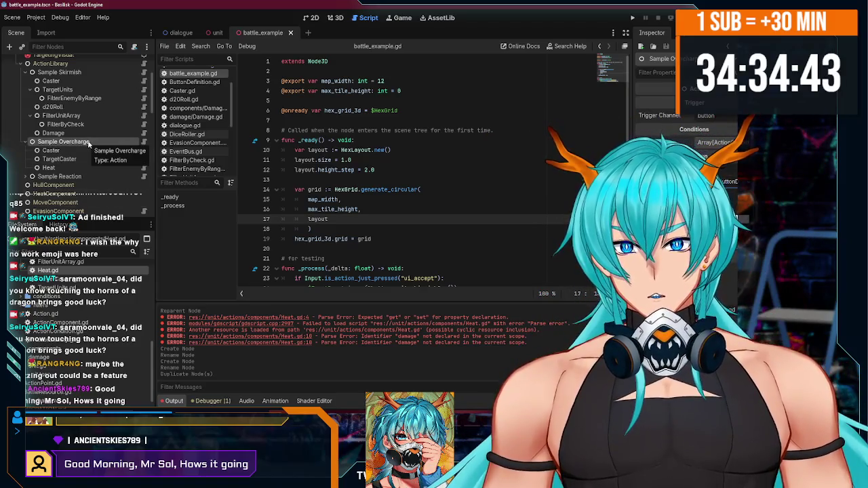
left_click(88, 143)
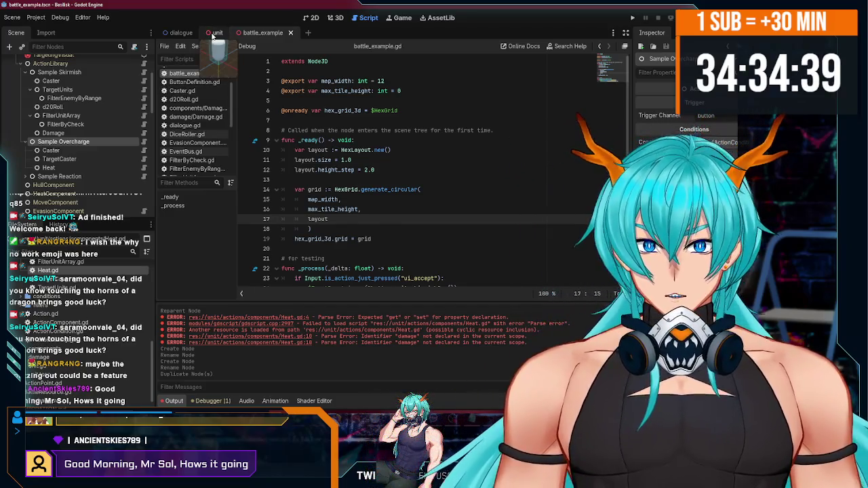
left_click(214, 33)
left_click(164, 46)
Step: Create and save an OverchargePoint.gd script extending BattleResource
left_click(191, 63)
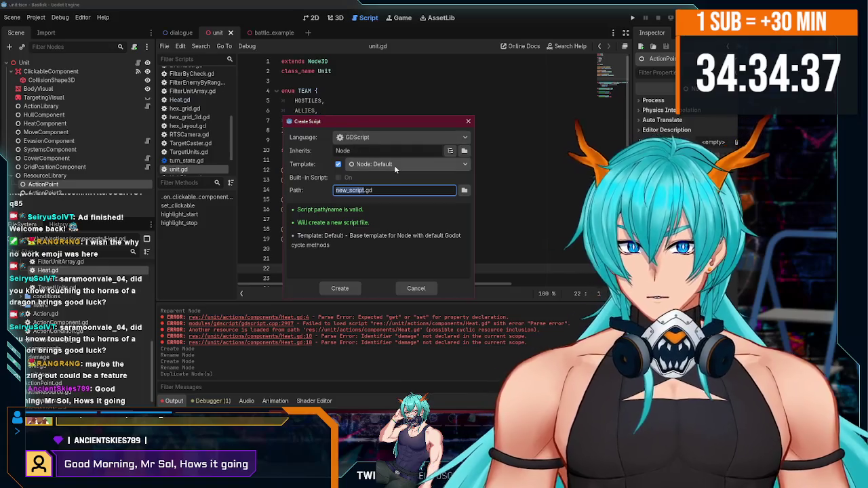
type("Ov")
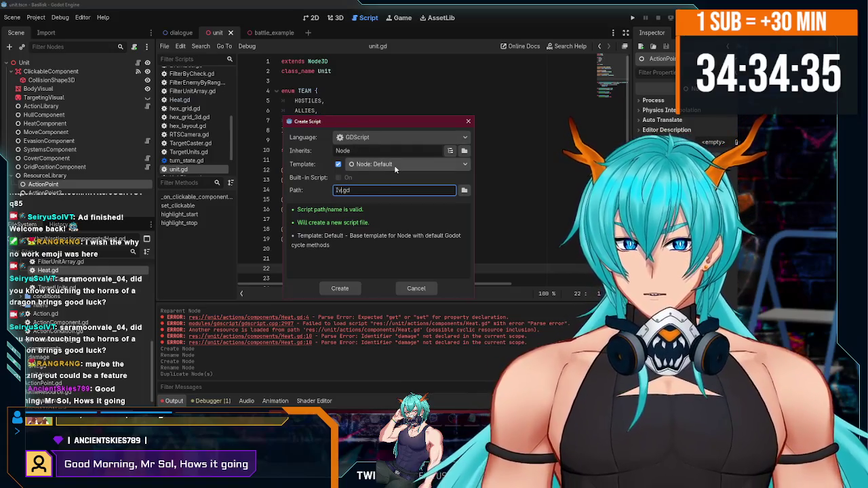
type("erchargePoint")
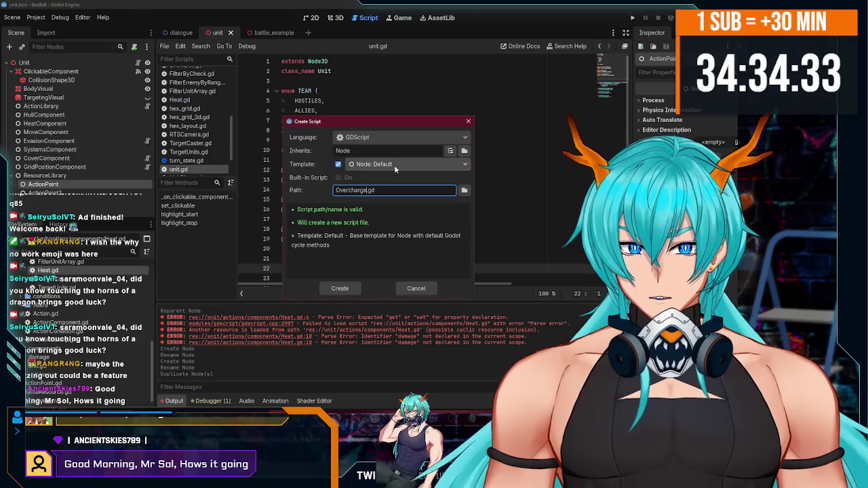
left_click(342, 289)
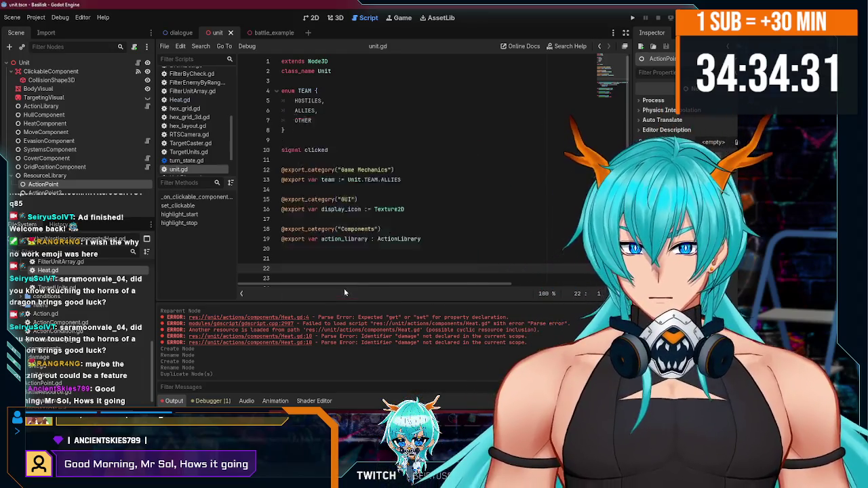
mouse_move(332, 163)
left_mouse_down()
mouse_move(305, 74)
mouse_move(309, 61)
left_mouse_up()
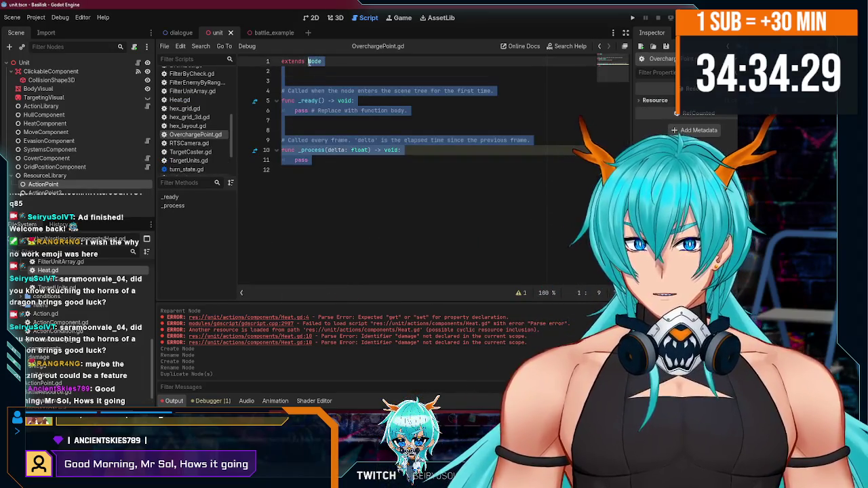
type("B")
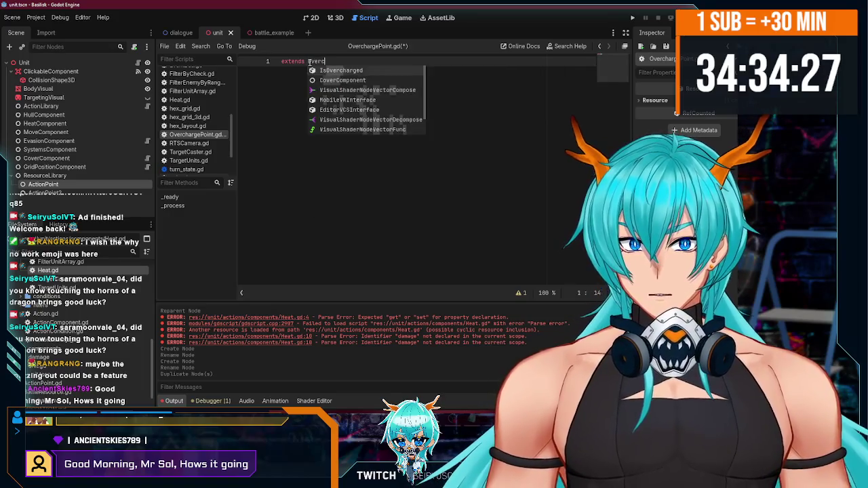
type("attleResource")
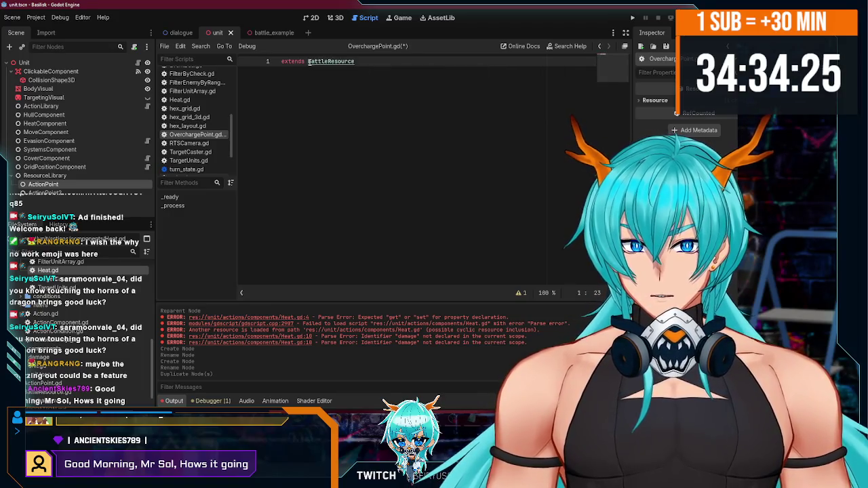
key("ctrl+s")
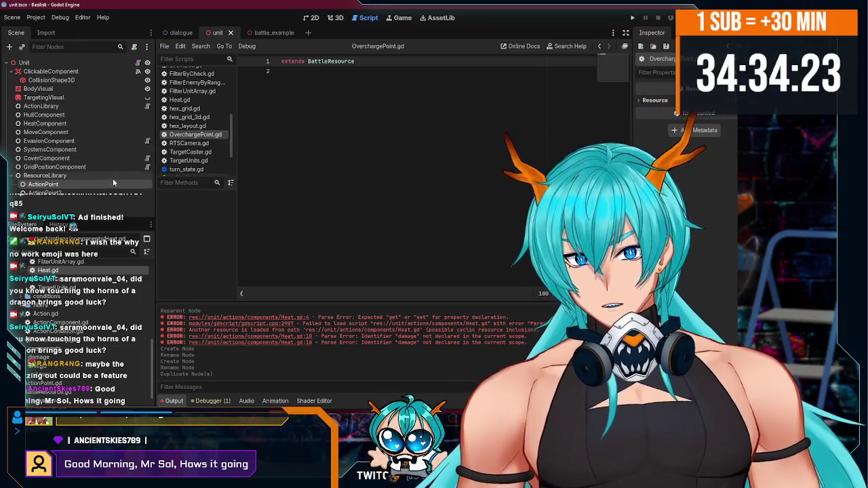
Step: Compare the ActionPoint2, ActionPoint and ResourceLibrary nodes, then move to battle_example
left_click(90, 194)
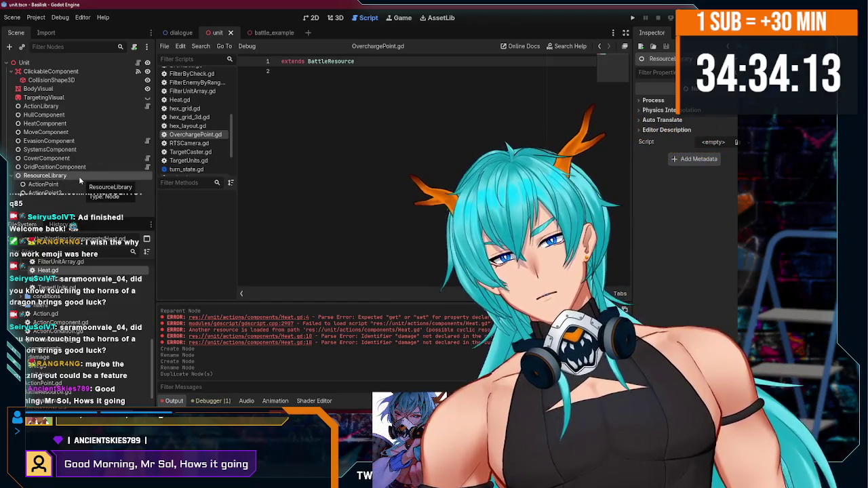
left_click(57, 185)
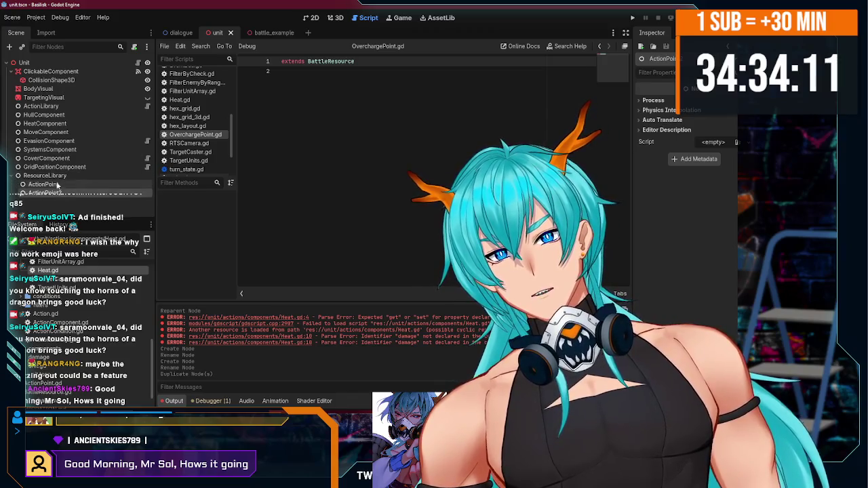
left_click(45, 176)
left_click(190, 117)
left_click(44, 183)
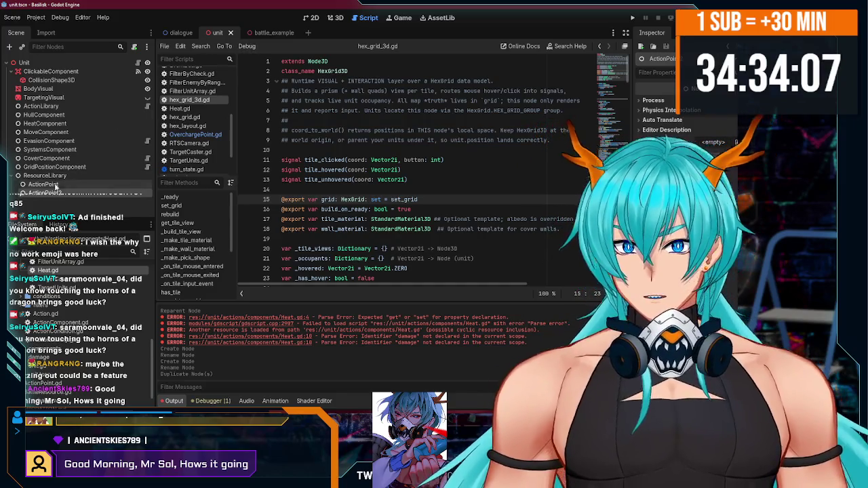
left_click(66, 174)
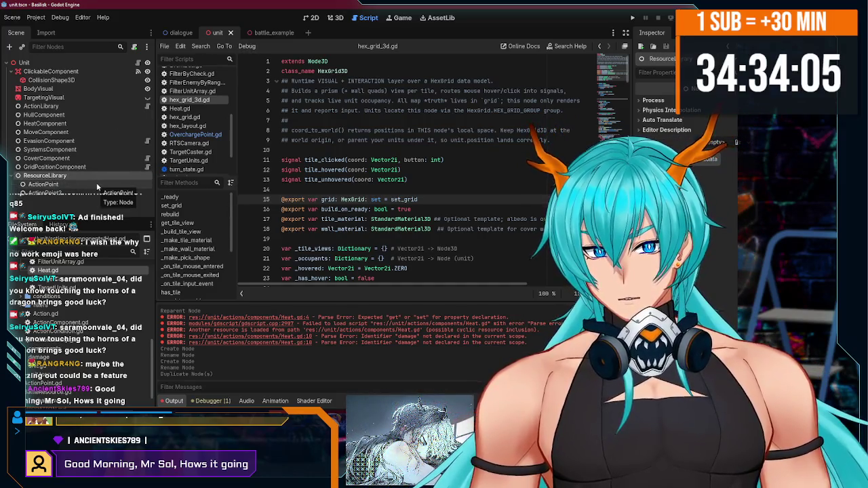
left_click(85, 185)
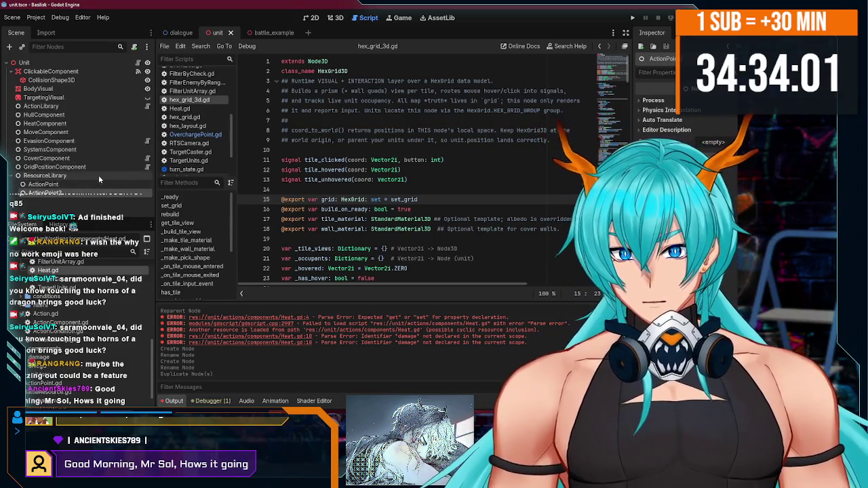
key("ctrl+Tab")
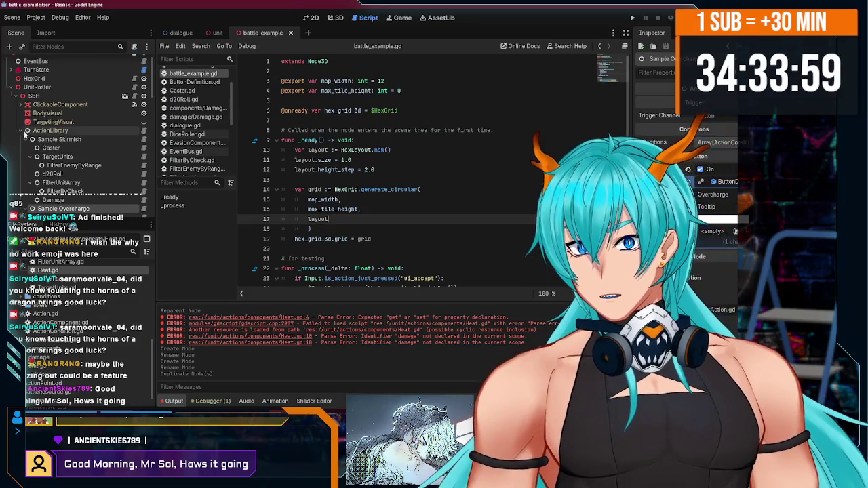
Step: Collapse the Sample Skirmish branch and open the Damage script
scroll(42, 139, "down", 3)
left_click(25, 81)
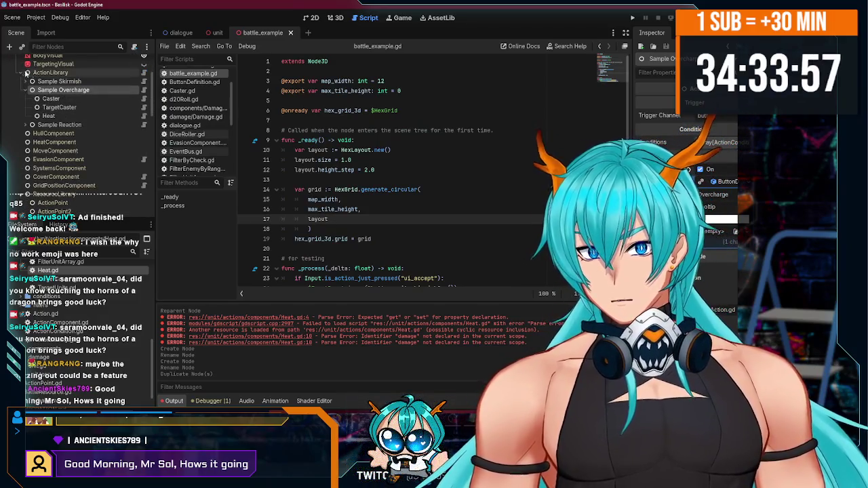
left_click(10, 47)
key("Escape")
left_click(195, 117)
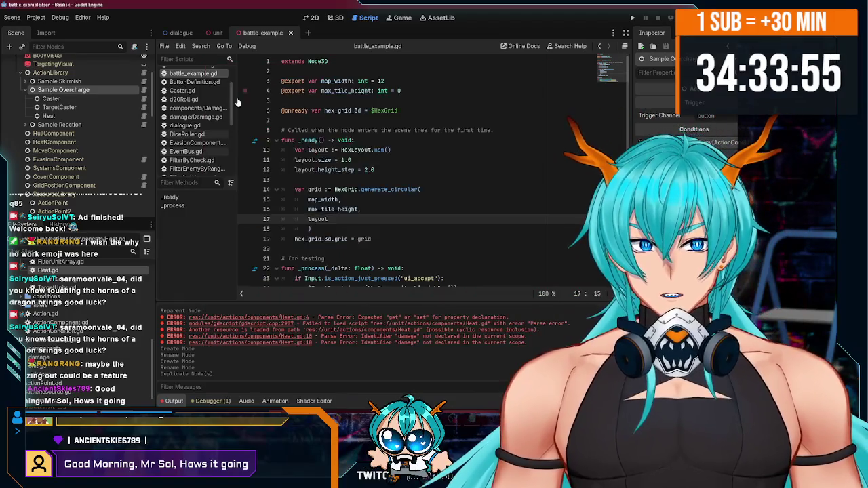
Step: Create GiveBattleResource.gd extending ActionComponent with class_name GiveBattleResource, deleting the _ready/_process stubs
left_click(165, 46)
left_click(186, 62)
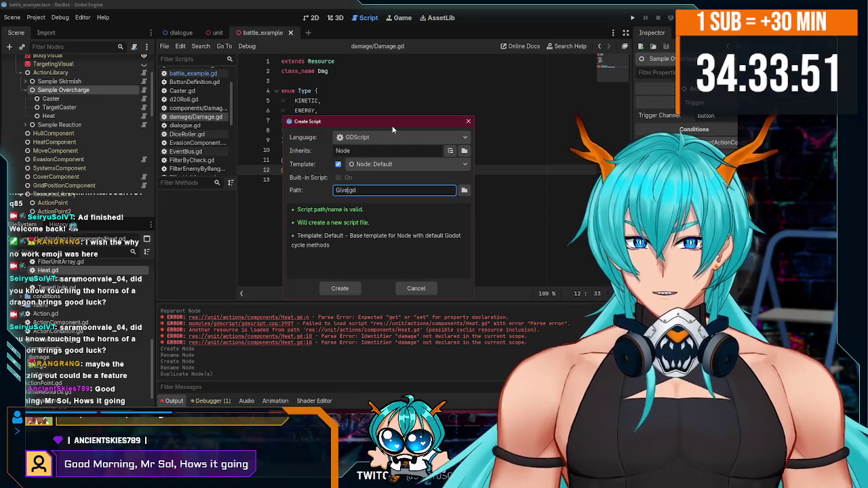
type("BattleResource")
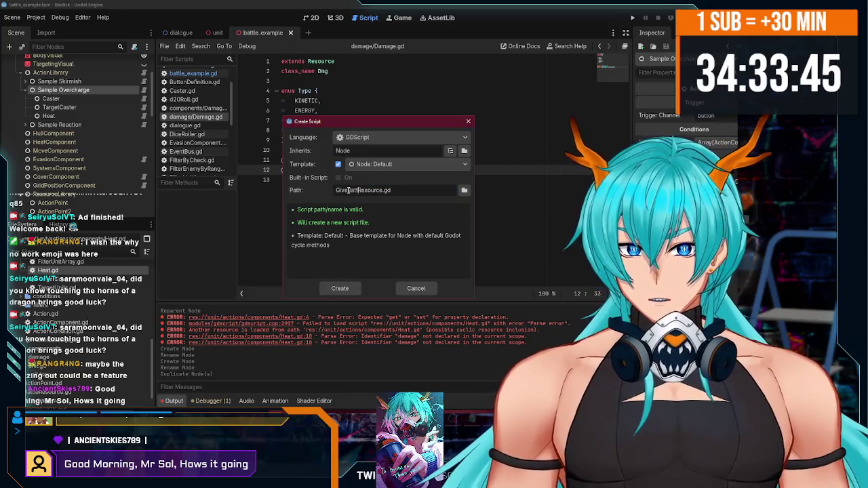
left_click(342, 288)
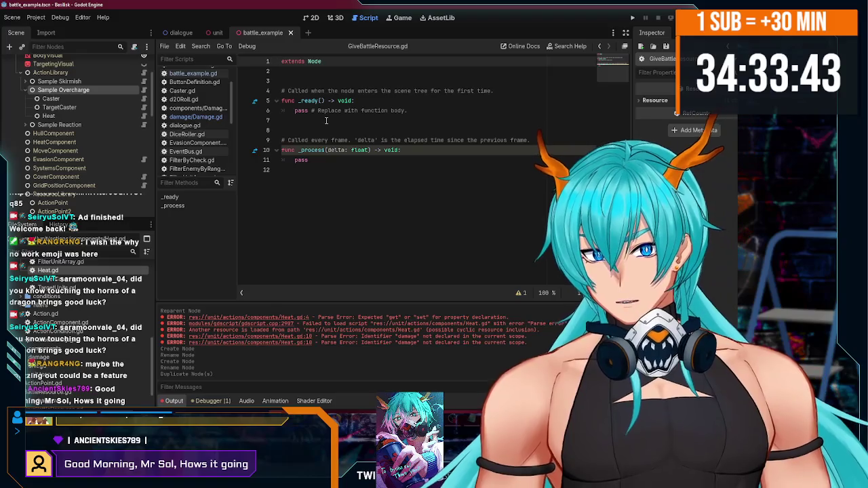
type("Actio")
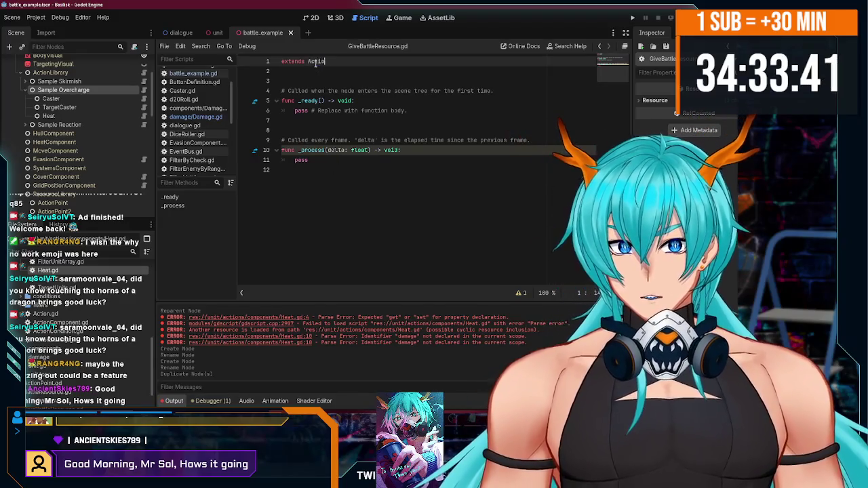
type("nComponent")
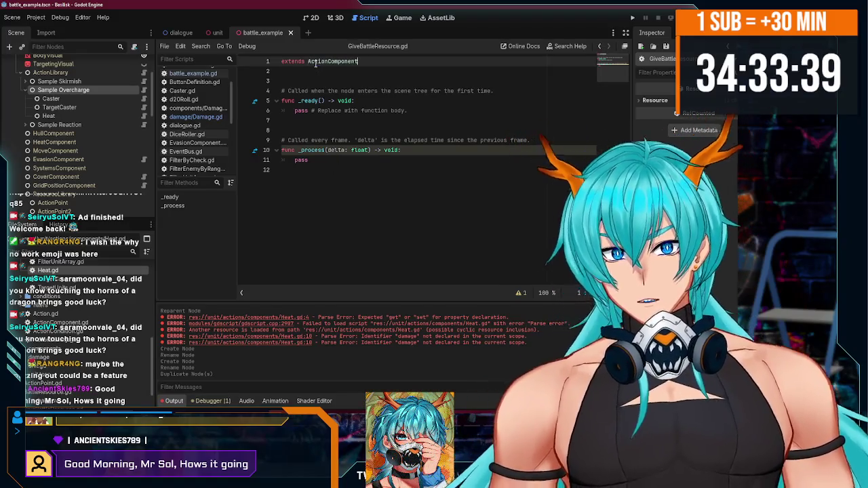
left_click(295, 72)
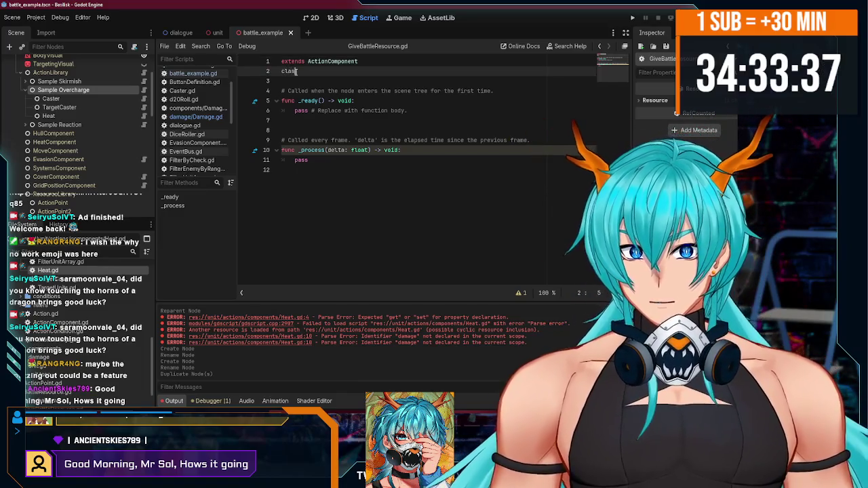
type("_name GiveBattleResource")
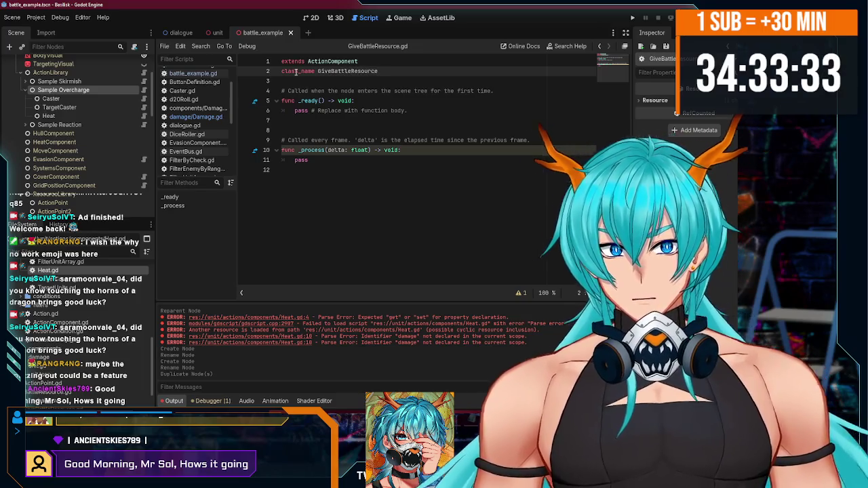
left_click_drag(312, 163, 277, 90)
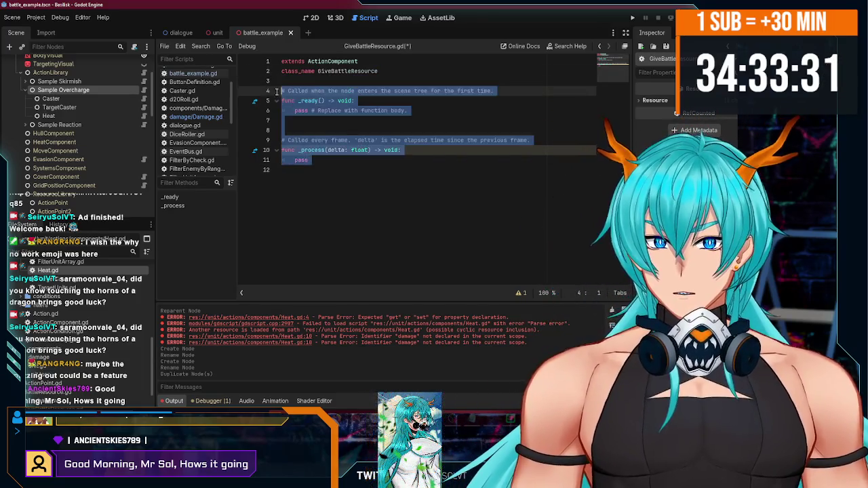
key("Delete")
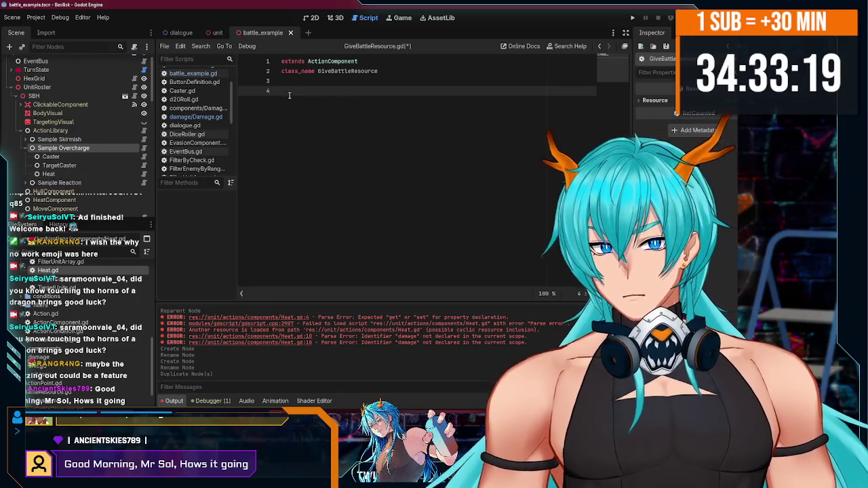
Step: In the unit scene, create BattleResourceLibrary.gd containing only 'extends Node'
left_click(216, 32)
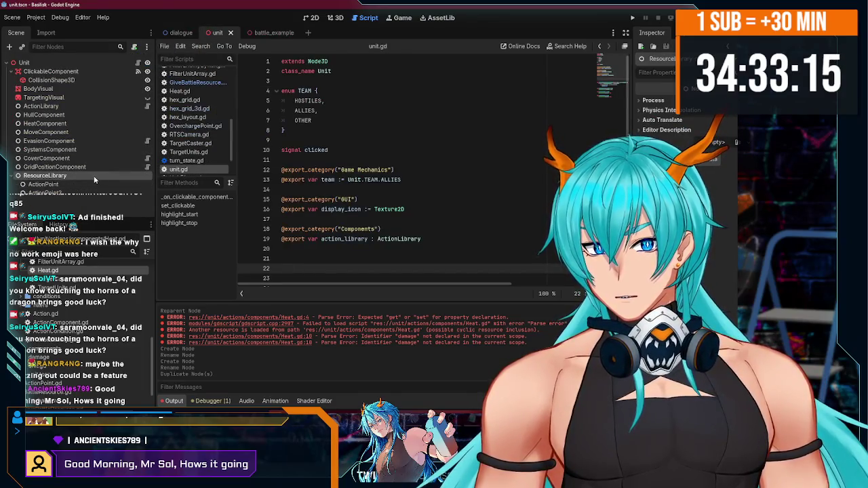
left_click(164, 46)
left_click(183, 57)
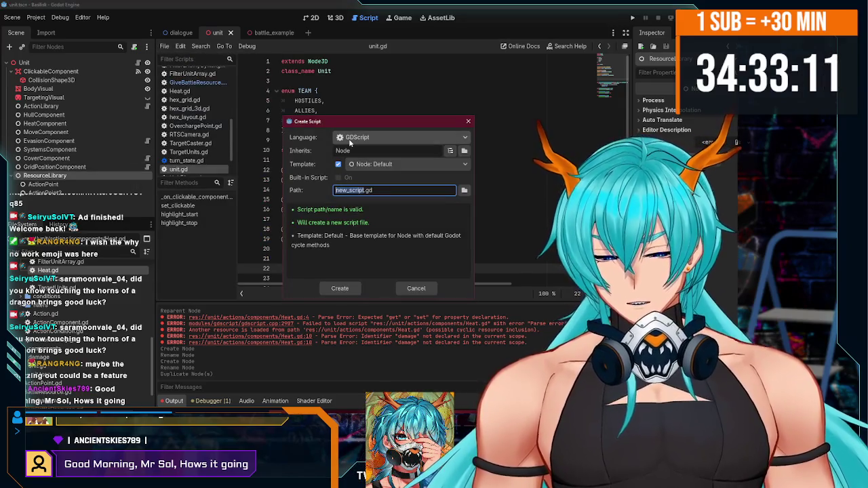
type("BattleResource")
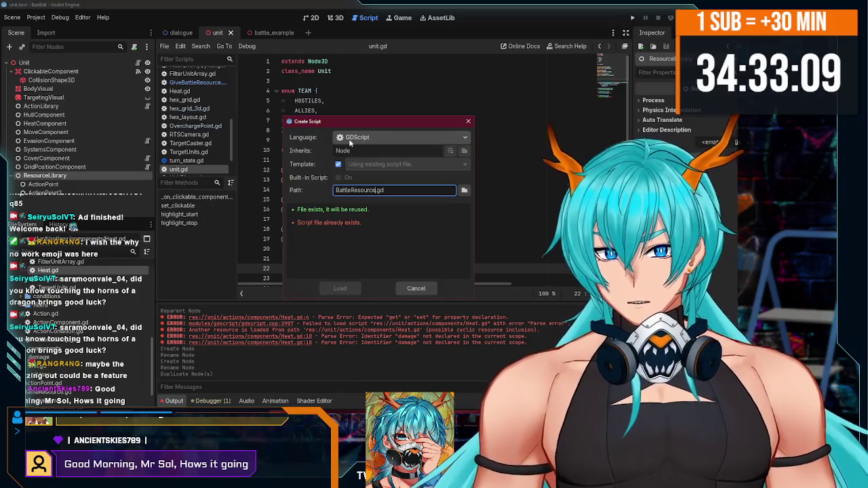
key("BackSpace")
key("BackSpace")
key("BackSpace")
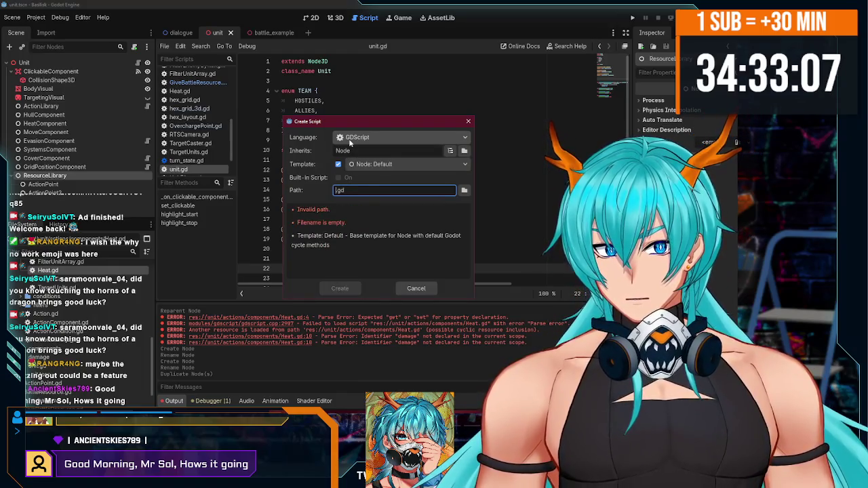
type("BAttl")
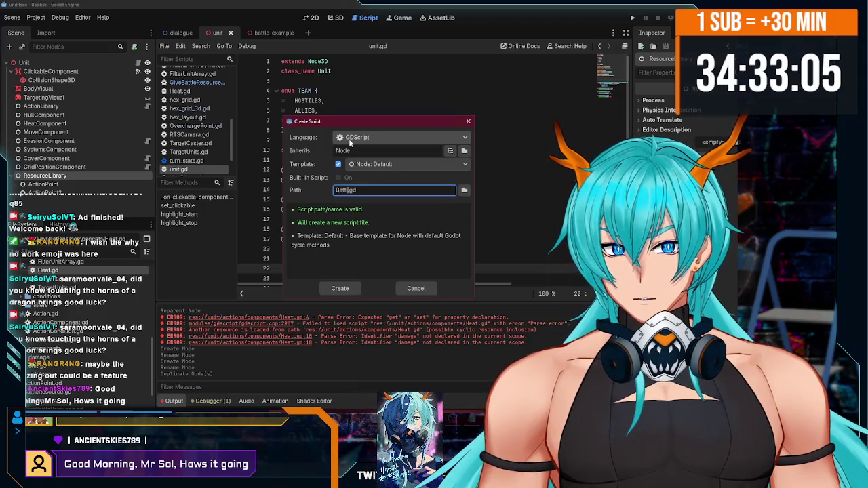
type("eLibrary")
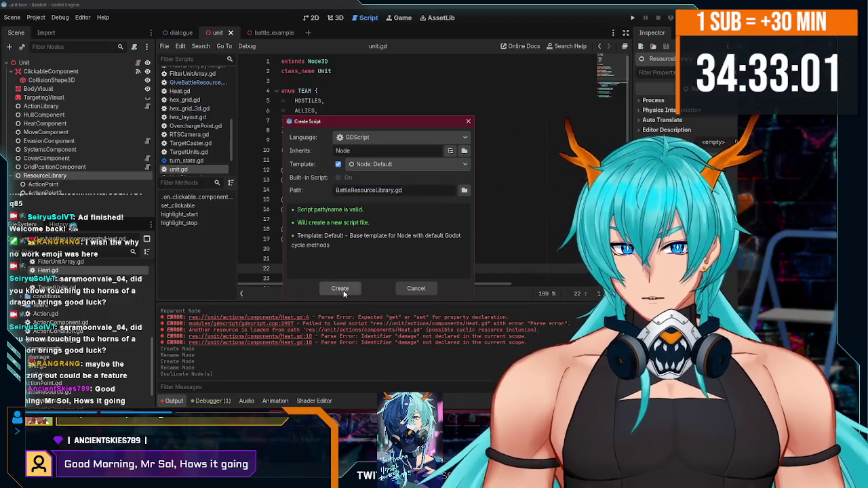
left_click(339, 288)
key("ctrl+a")
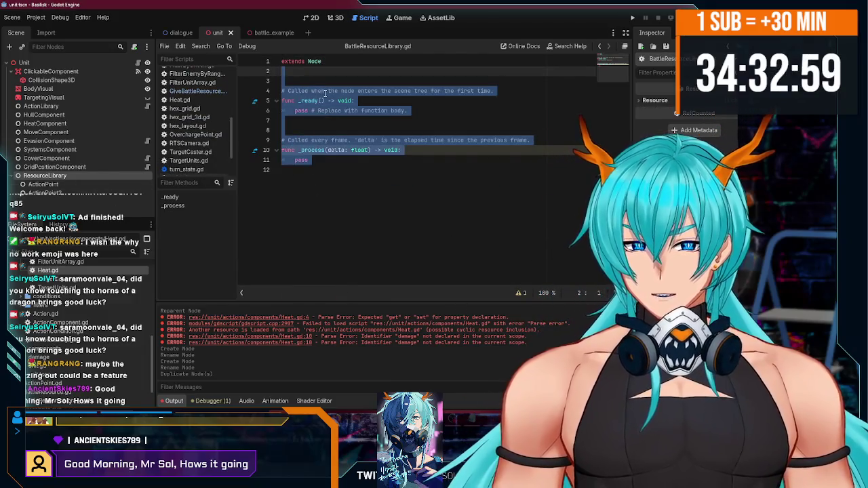
type("extends Node")
right_click(96, 175)
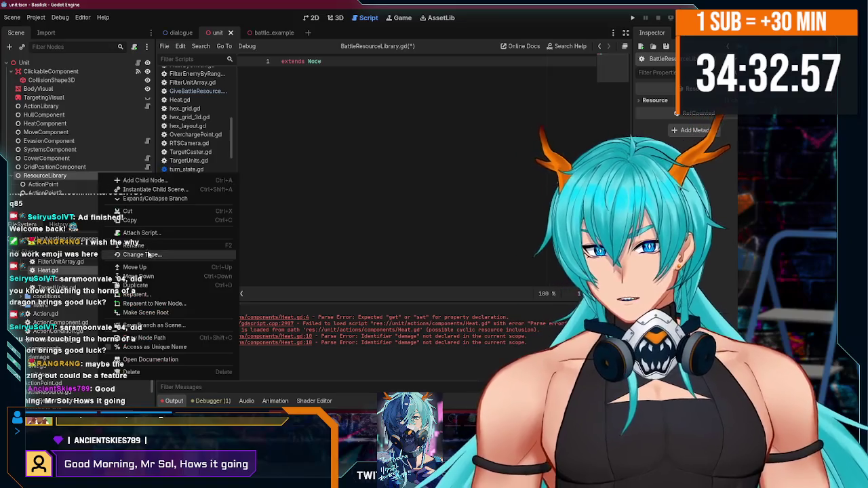
Step: Retype ResourceLibrary as BattleResource and the ActionPoint node as the ActionPoint class
left_click(136, 254)
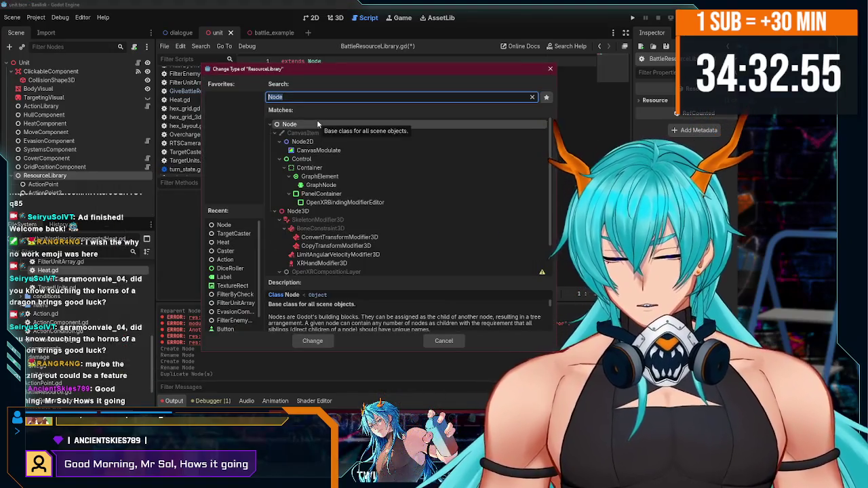
type("bat")
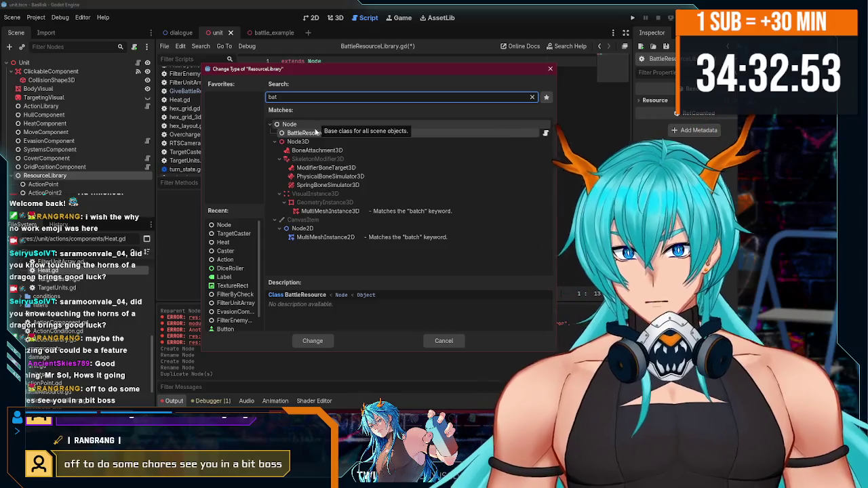
double_click(318, 133)
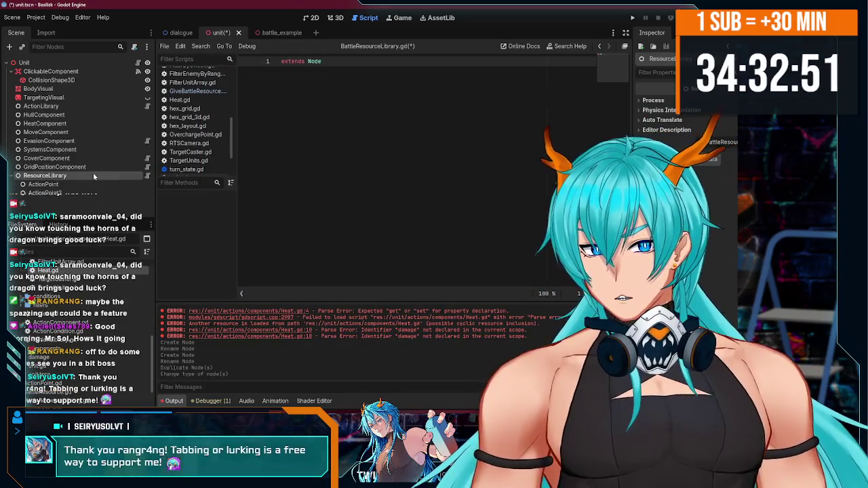
left_click(132, 184)
right_click(125, 189)
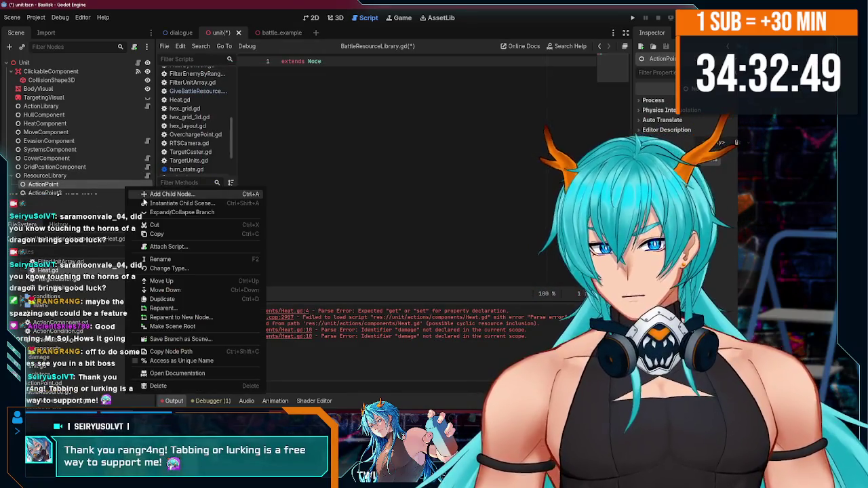
left_click(197, 249)
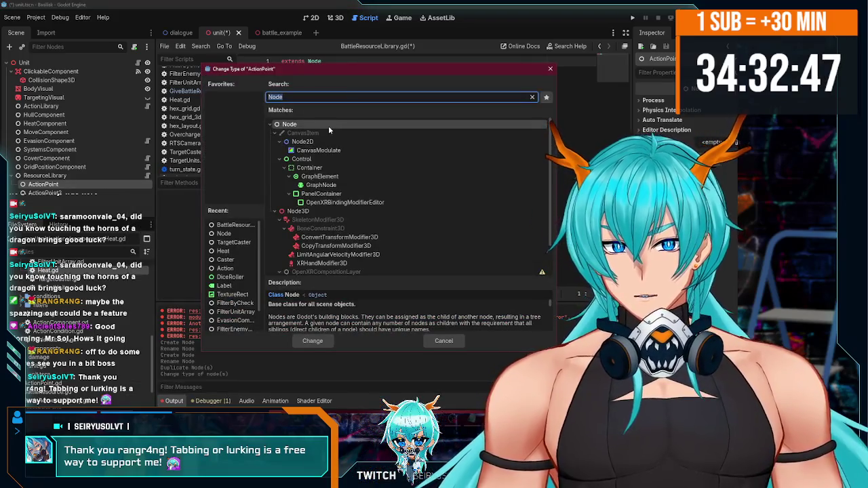
type("ac")
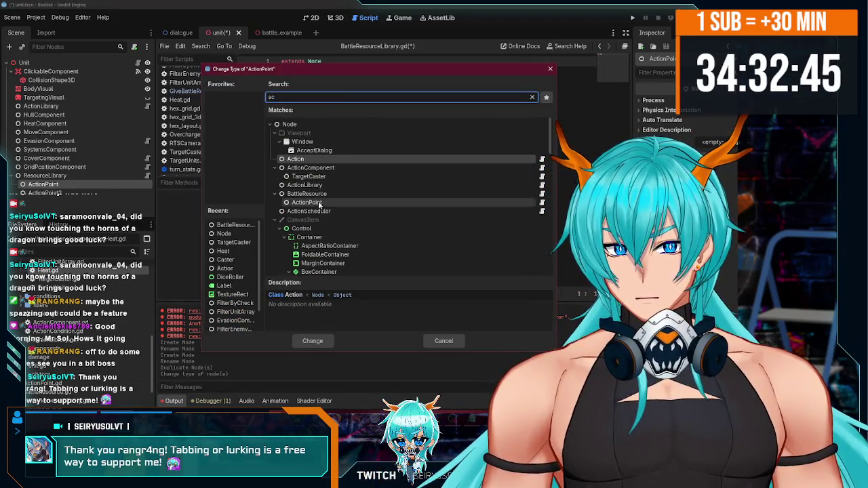
double_click(306, 202)
Step: Retype ActionPoint2 as ActionPoint, save unit.tscn, and return to battle_example
right_click(128, 191)
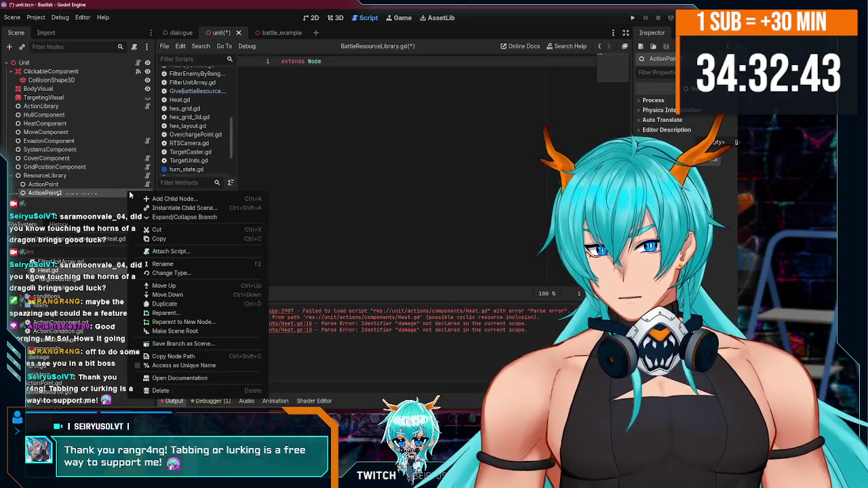
left_click(176, 275)
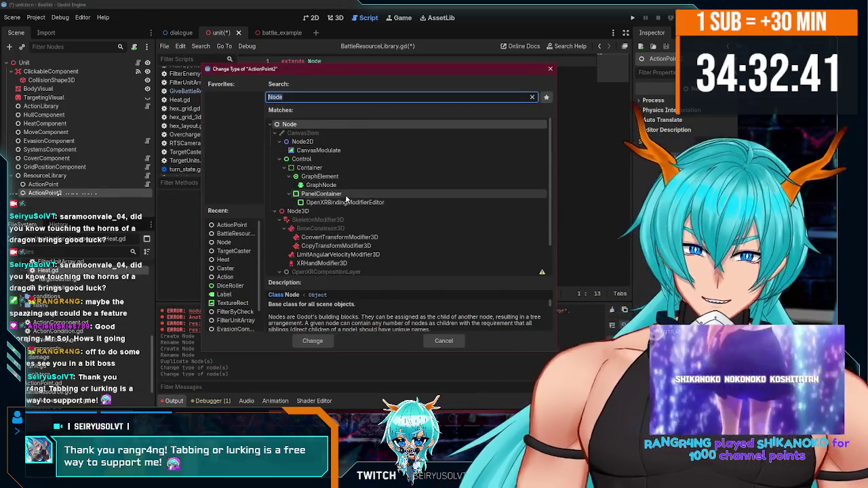
type("ac")
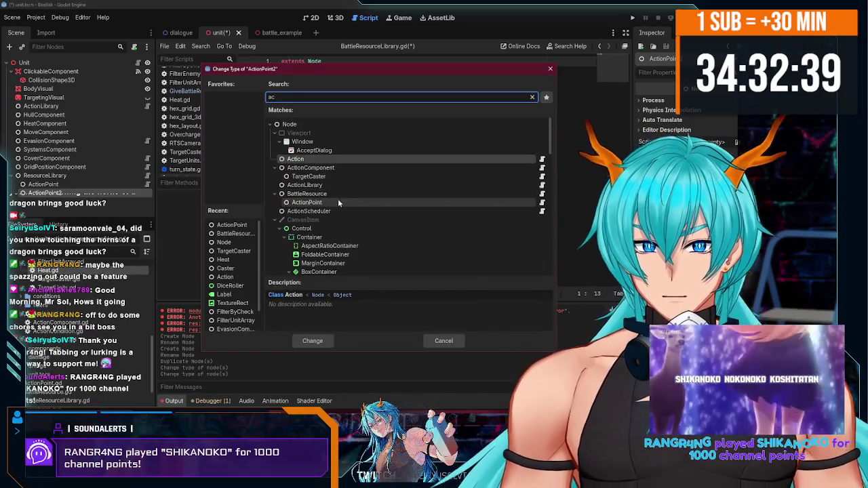
double_click(338, 198)
key("ctrl+s")
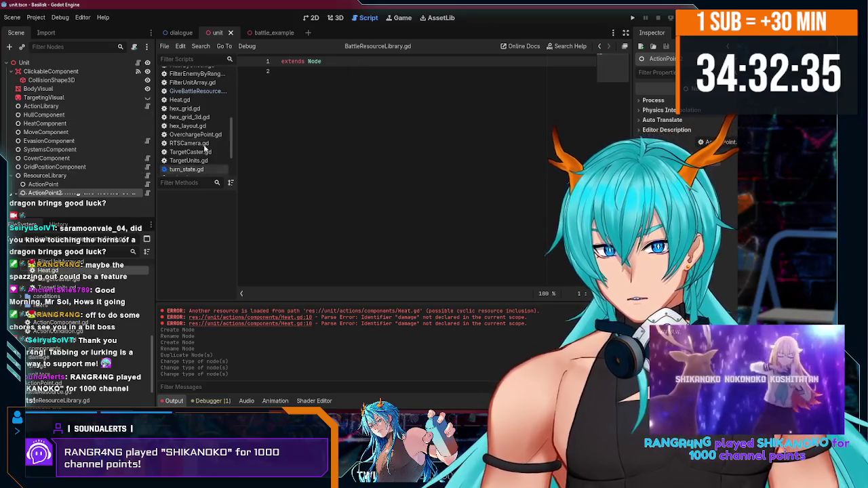
left_click(265, 33)
scroll(50, 155, "up", 3)
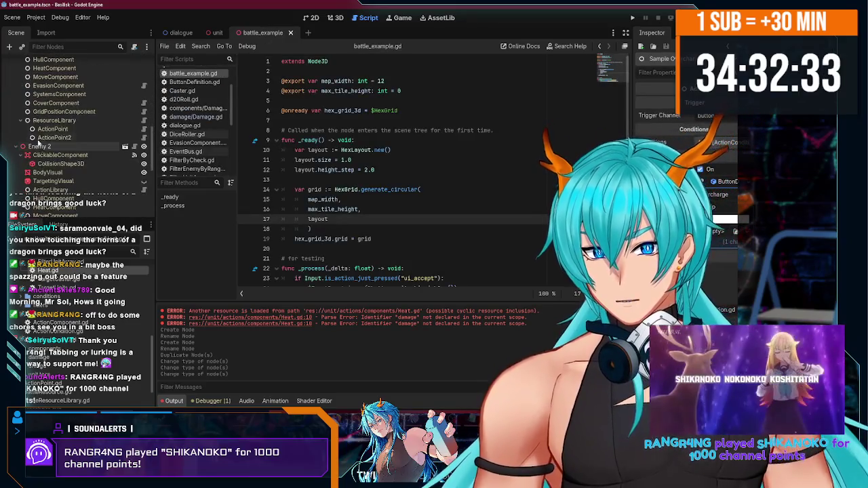
left_click(54, 120)
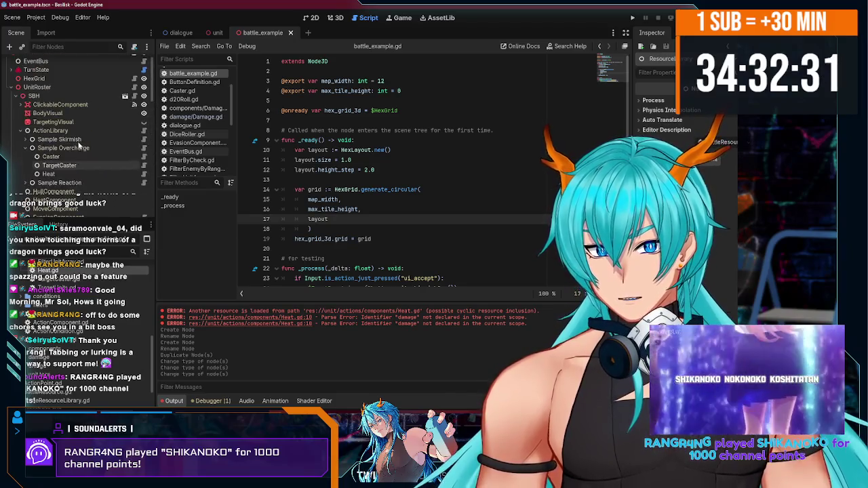
left_click(217, 33)
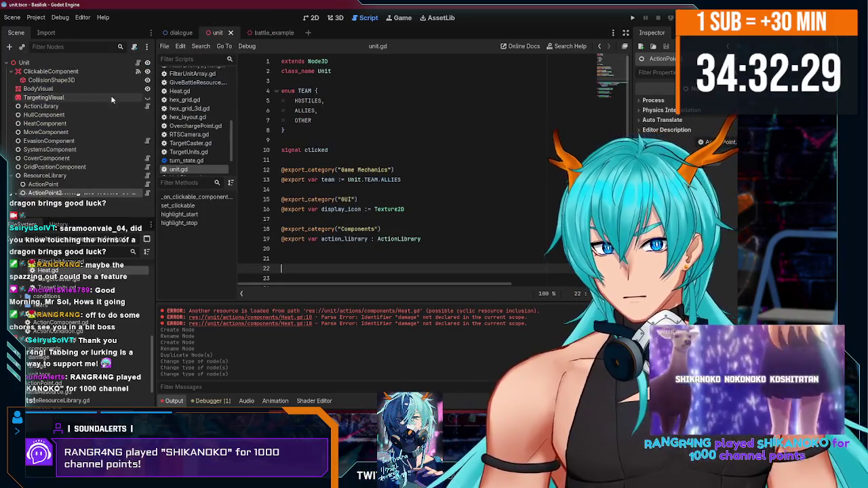
key("ctrl+Tab")
scroll(87, 118, "down", 1)
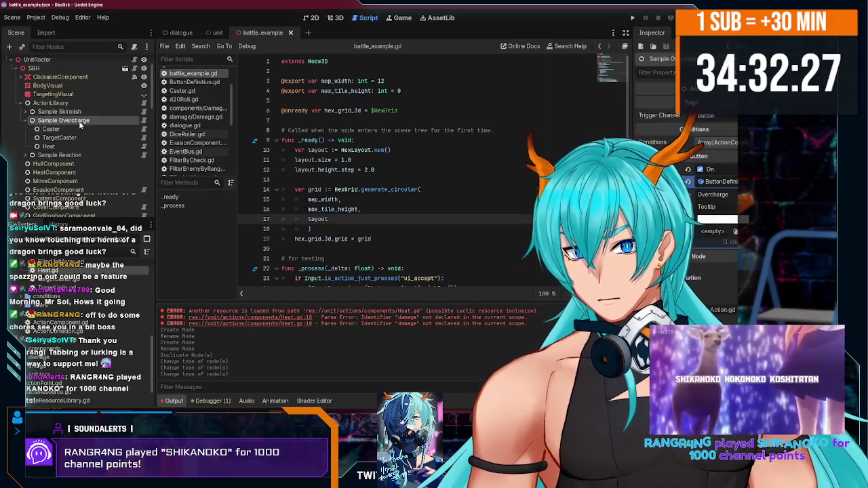
left_click(82, 138)
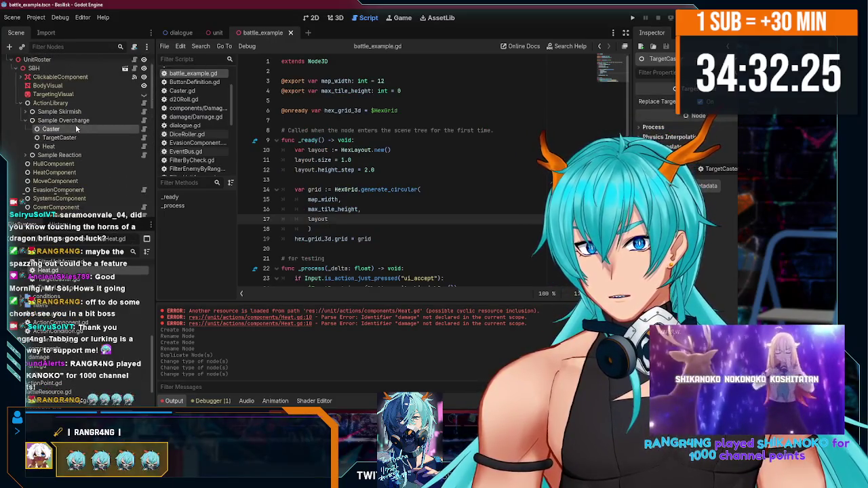
left_click(63, 120)
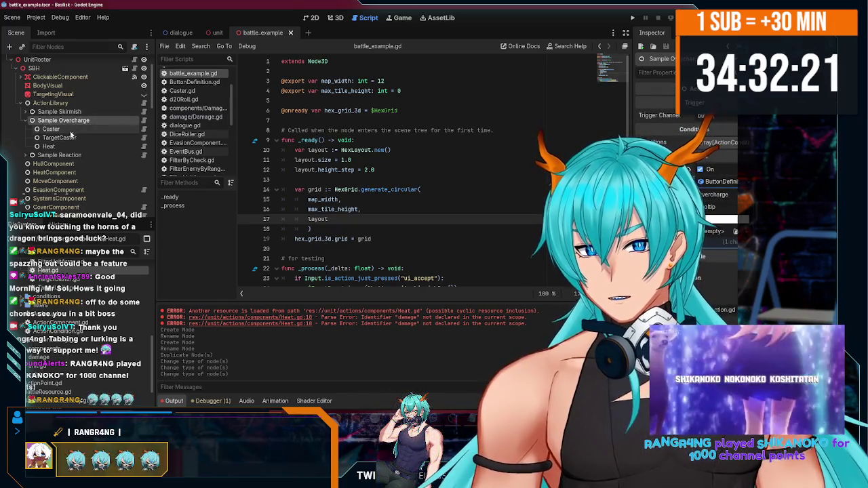
left_click(68, 129)
left_click(84, 121)
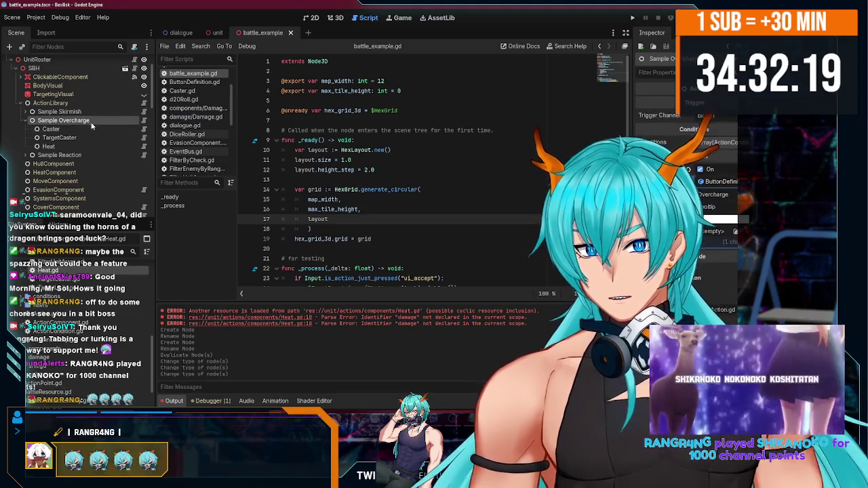
left_click(54, 130)
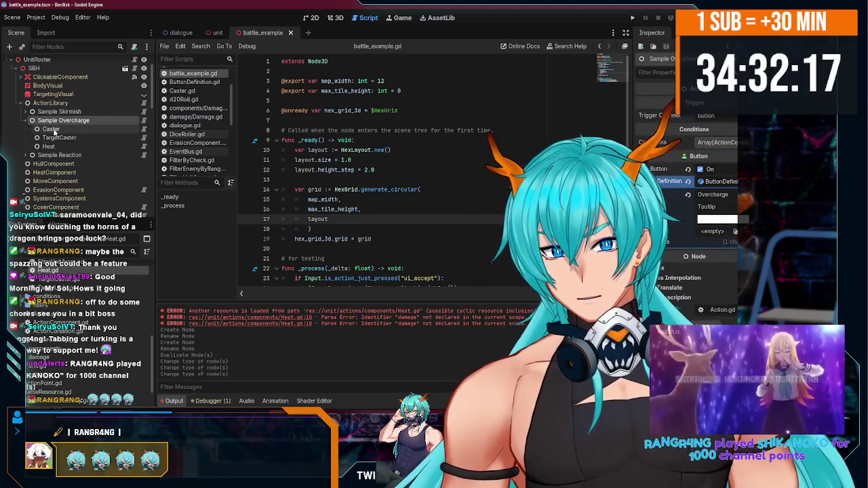
left_click(60, 137)
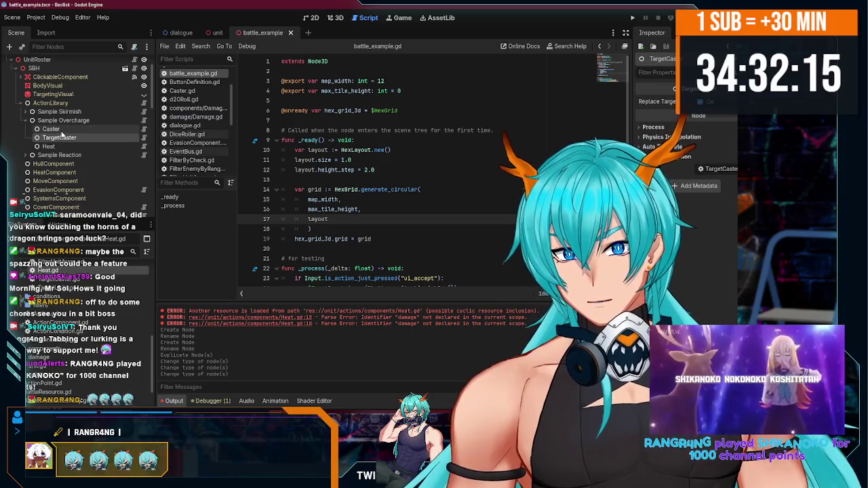
left_click(61, 145)
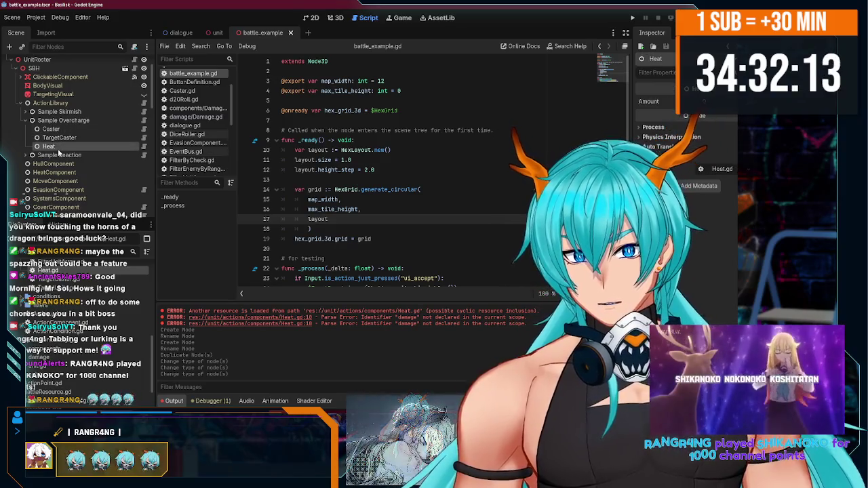
left_click(60, 137)
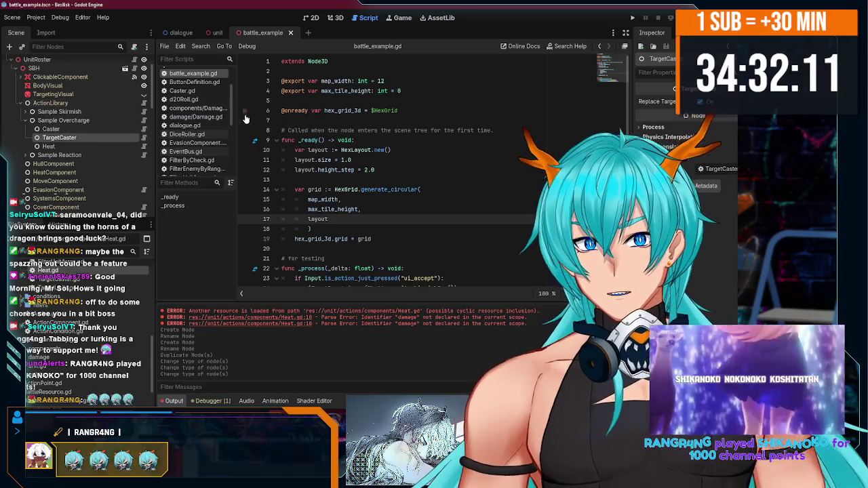
scroll(191, 107, "up", 3)
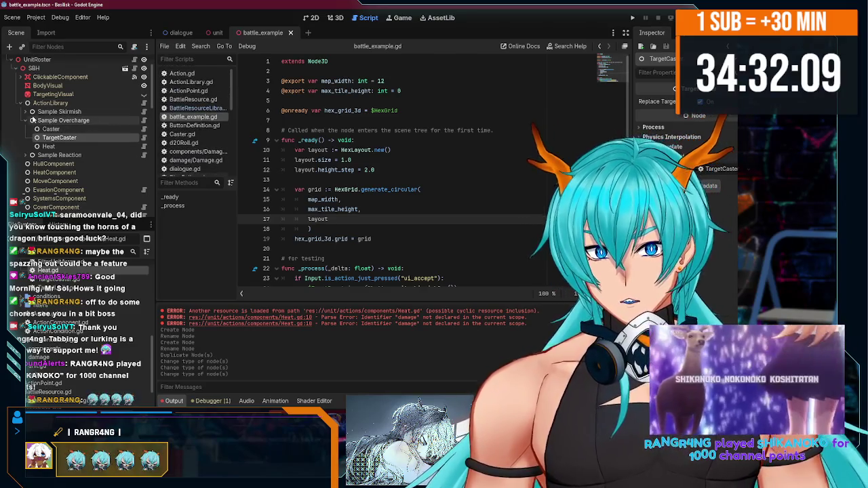
left_click(47, 120)
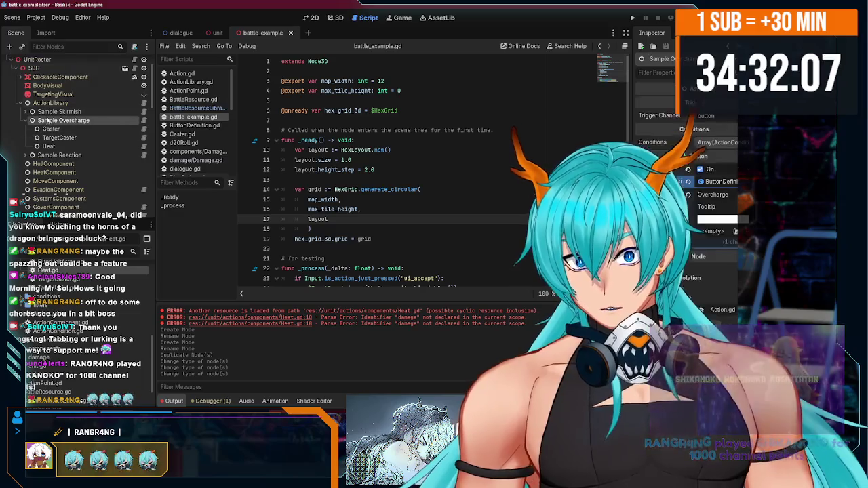
left_click(10, 46)
Step: Add two GiveBattleResource child nodes directly under Sample Overcharge
type("give")
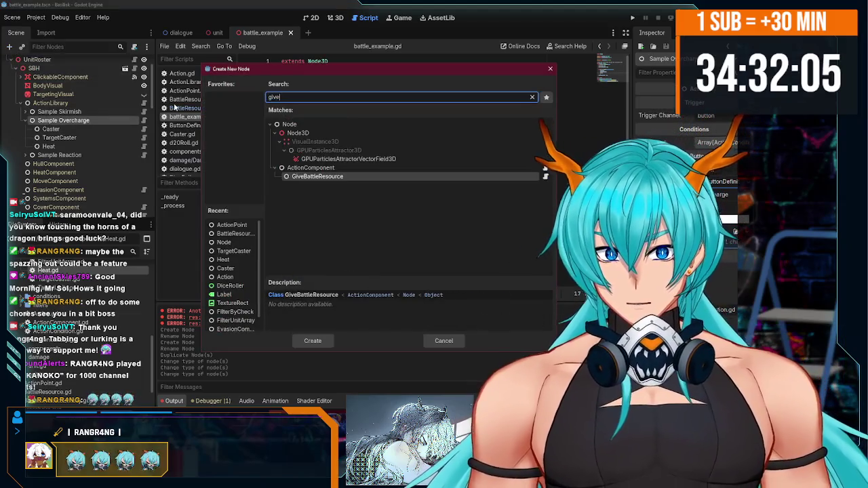
double_click(320, 177)
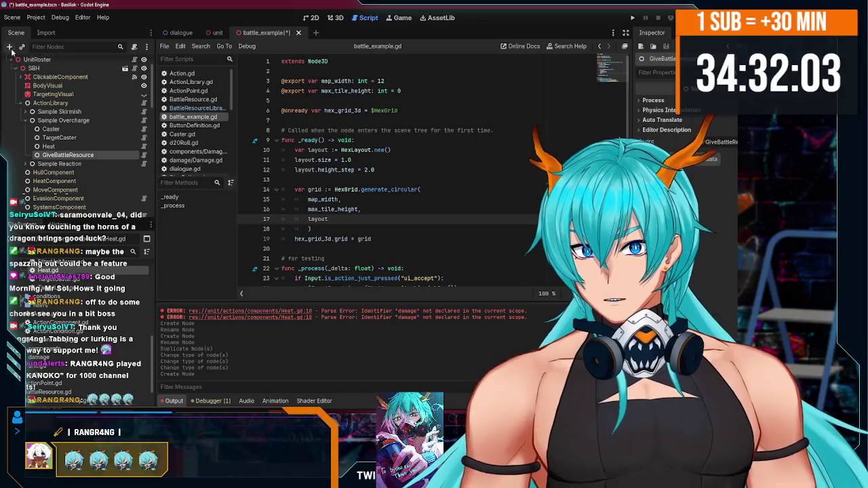
left_click(10, 46)
double_click(321, 177)
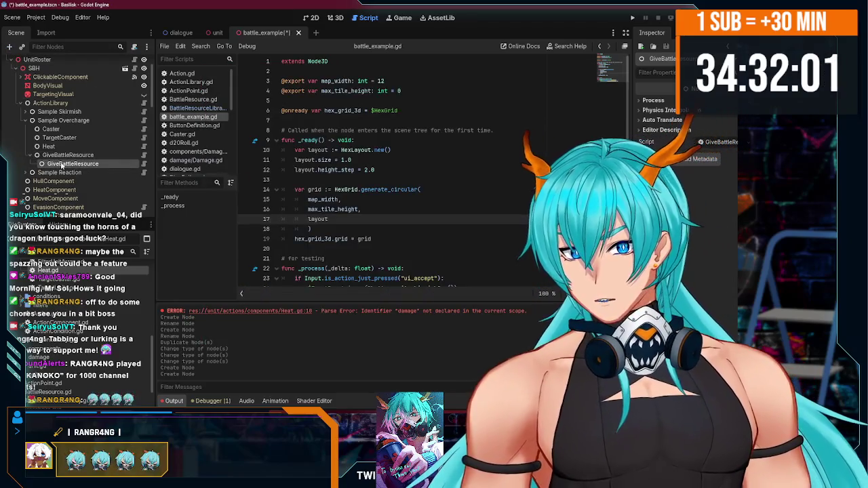
mouse_move(59, 155)
left_mouse_down()
mouse_move(80, 163)
mouse_move(77, 157)
left_mouse_up()
double_click(110, 155)
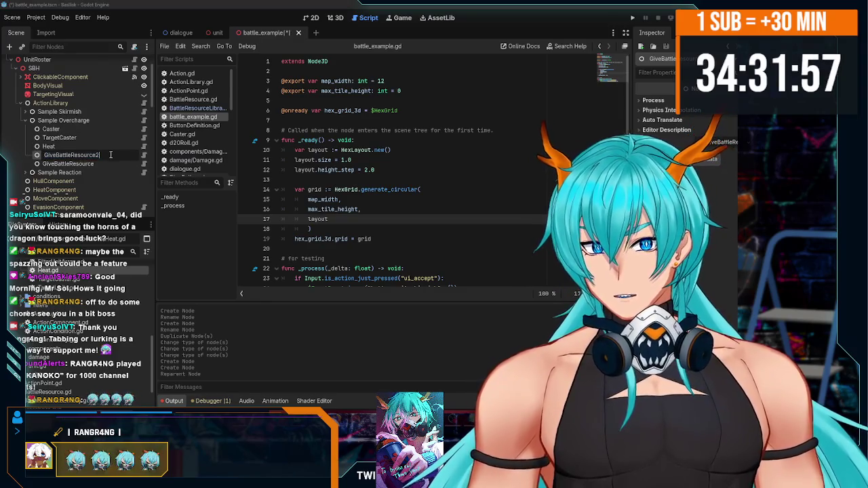
key("Return")
left_click_drag(110, 155, 112, 171)
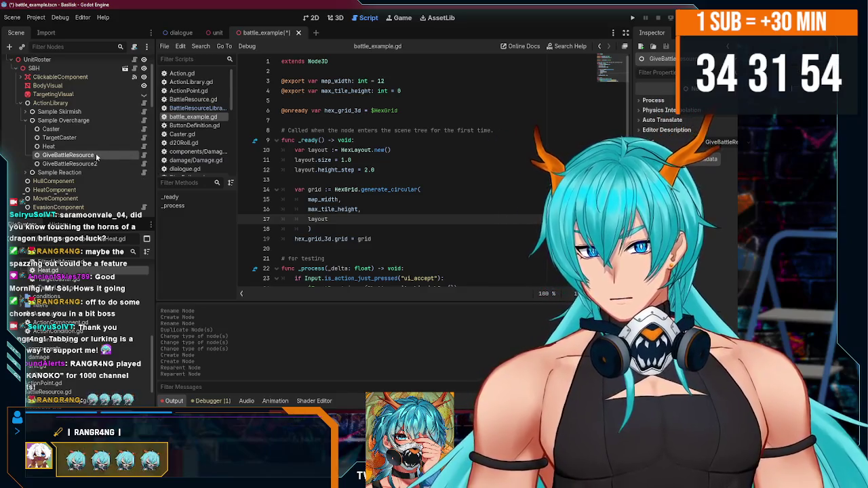
Step: Rename them Give ActionPoint and Give OverchargePoint, and open the GiveBattleResource script
double_click(94, 155)
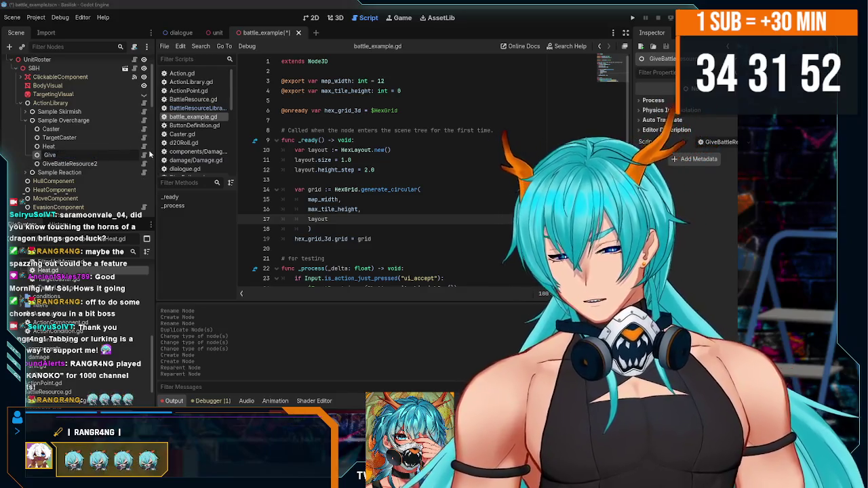
type("Action Poin")
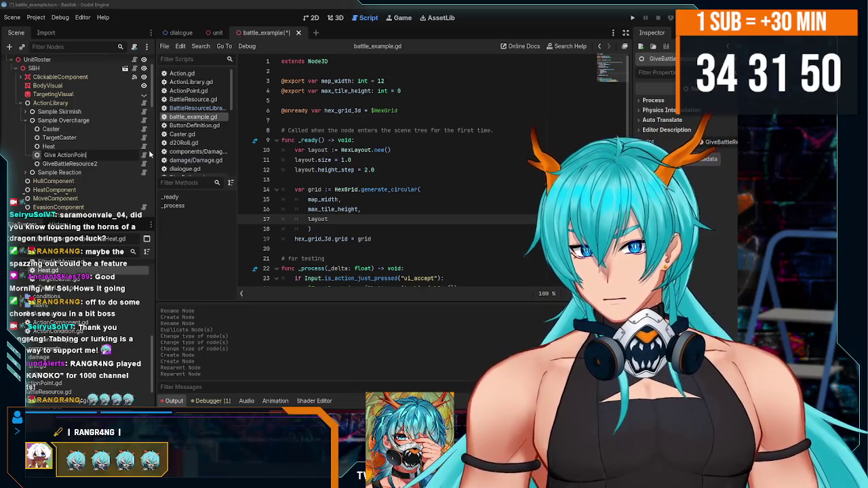
type("t")
key("Return")
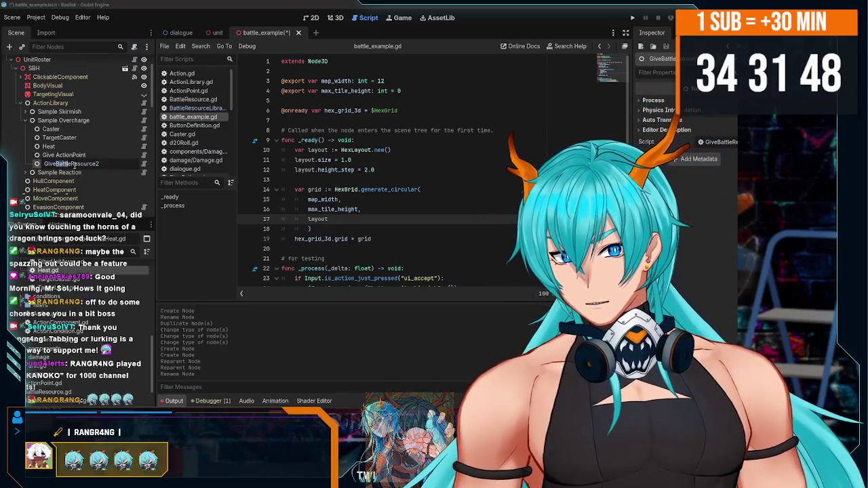
double_click(68, 164)
type("Give")
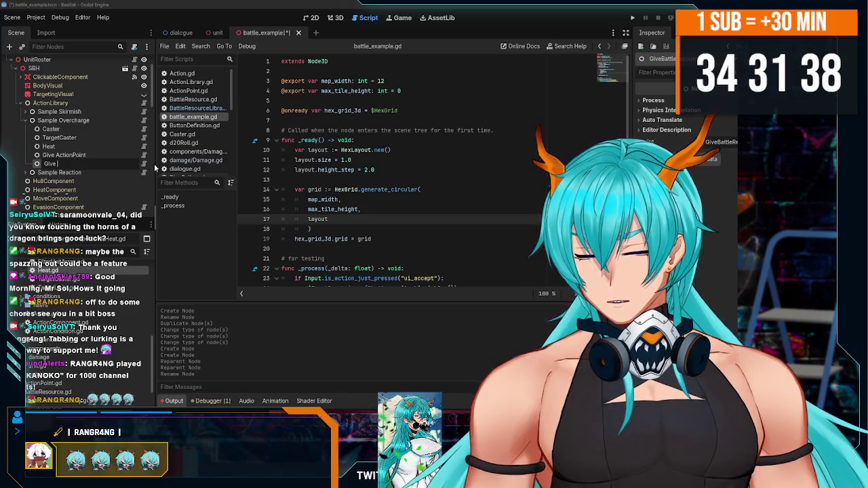
type("OverchargePoi")
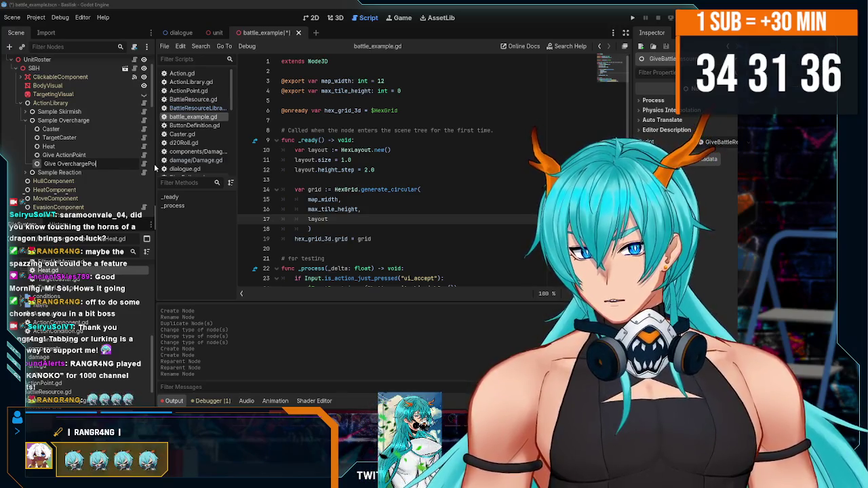
type("nt")
key("Return")
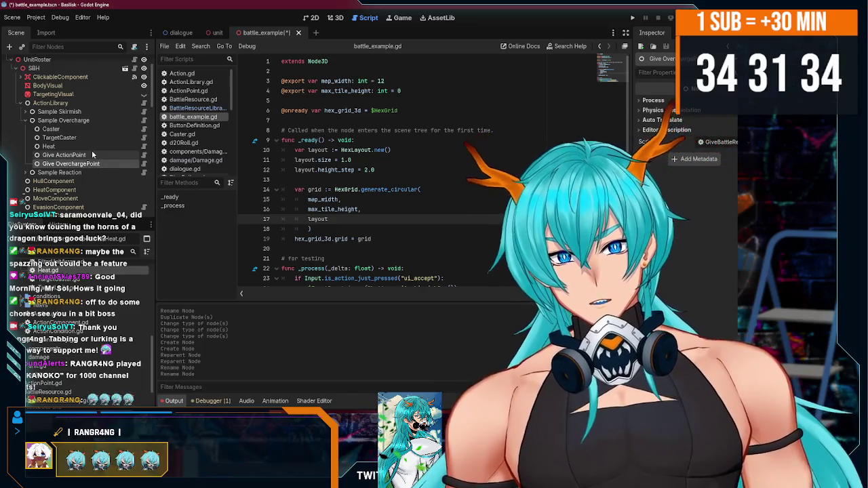
left_click(102, 154)
left_click(143, 156)
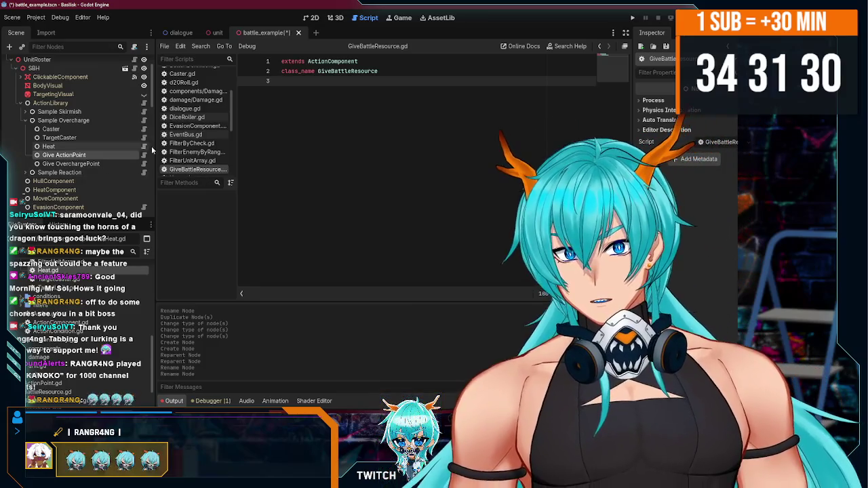
key("Return")
scroll(198, 140, "up", 4)
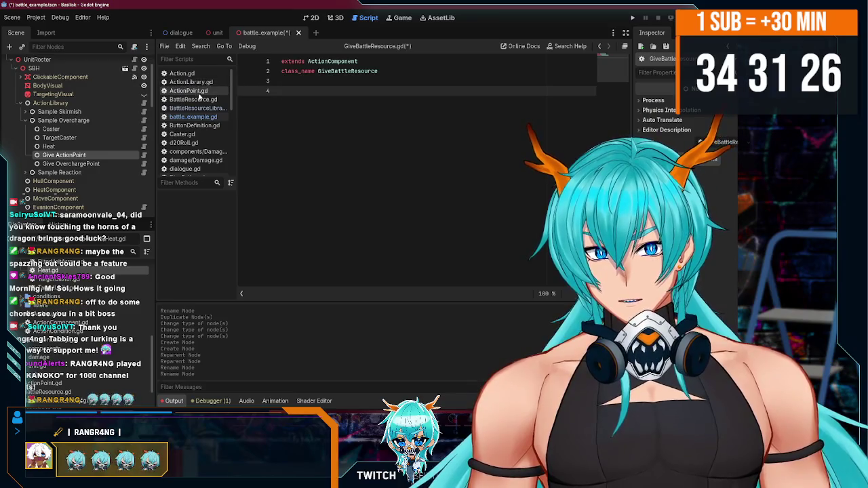
scroll(196, 102, "down", 3)
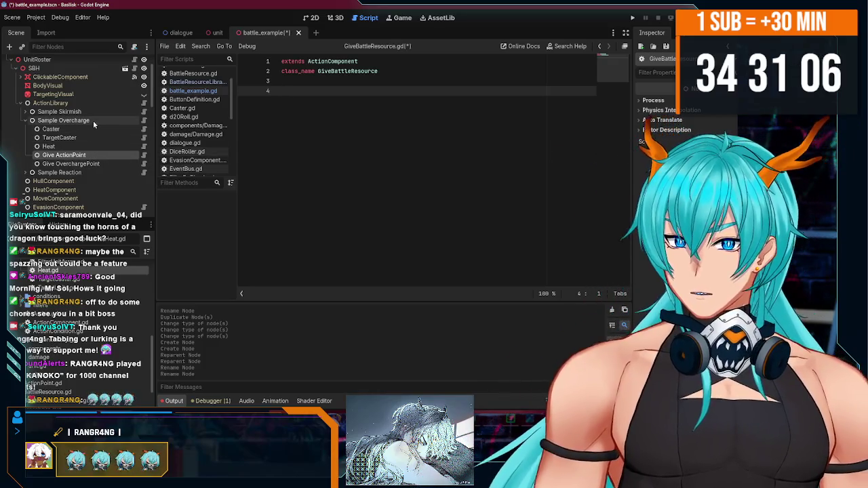
left_click(93, 120)
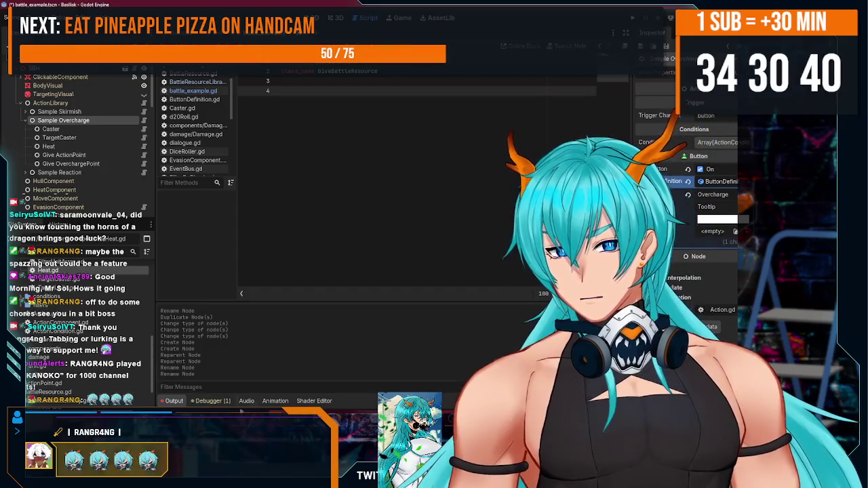
left_click(315, 99)
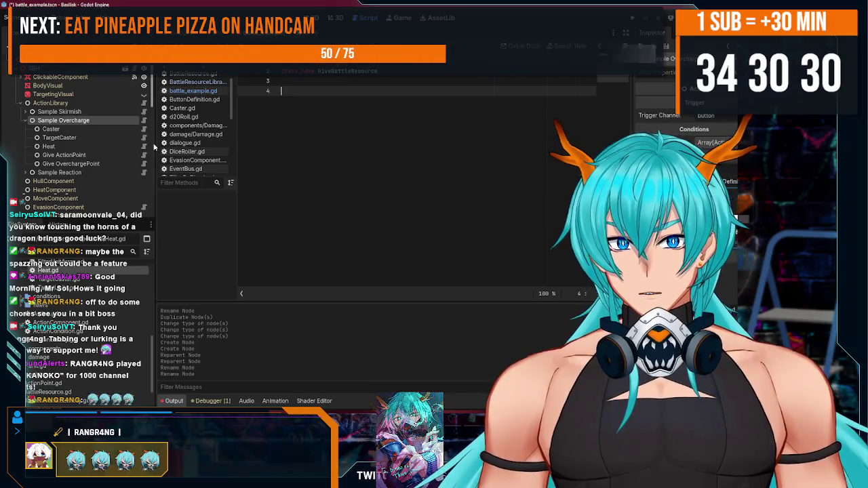
scroll(101, 136, "down", 1)
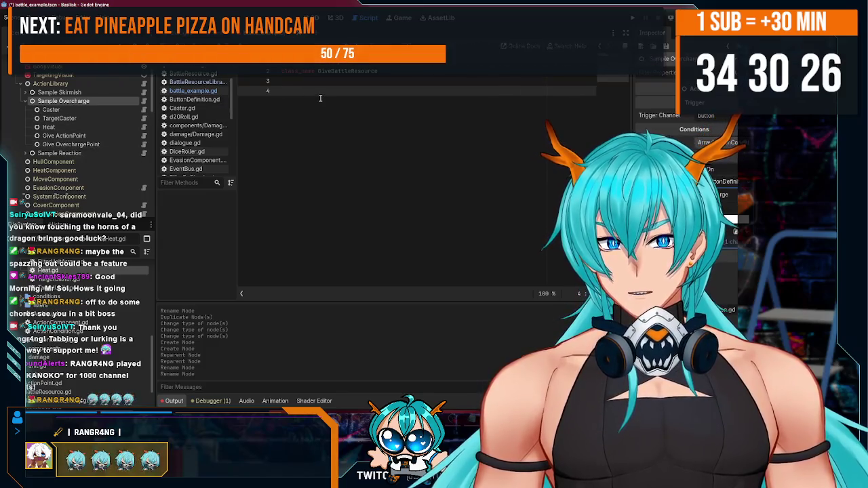
type("@e")
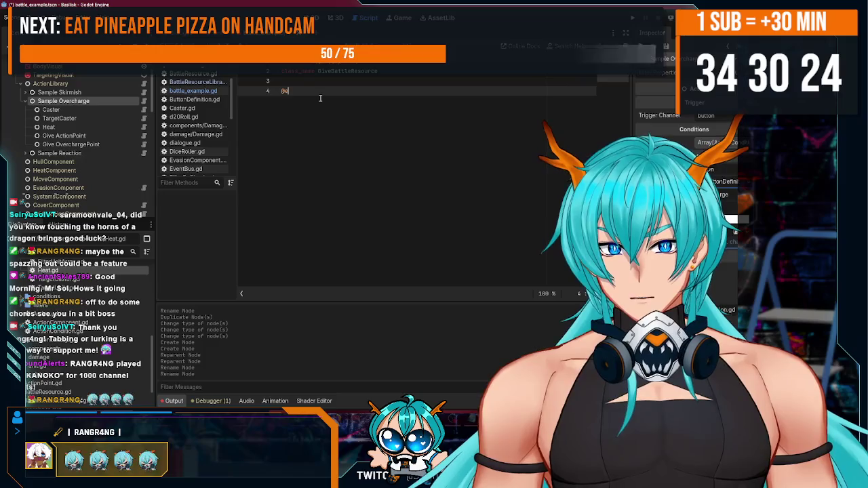
type("xport var r")
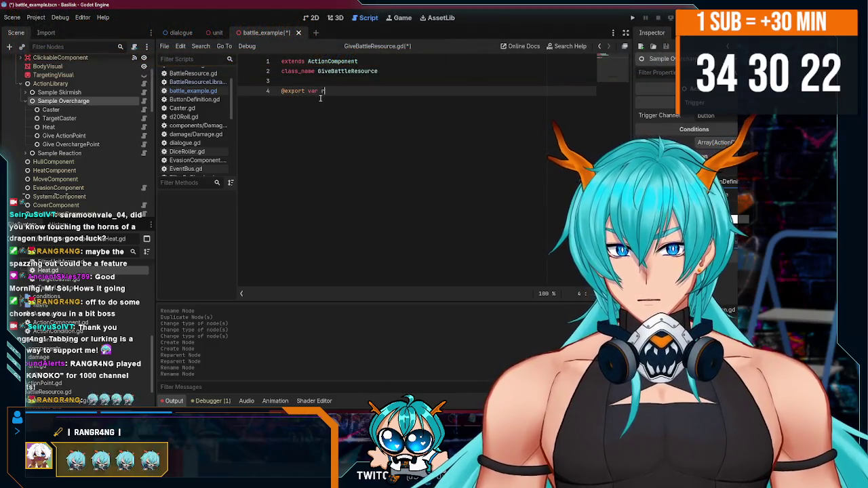
type("esource_to_giv")
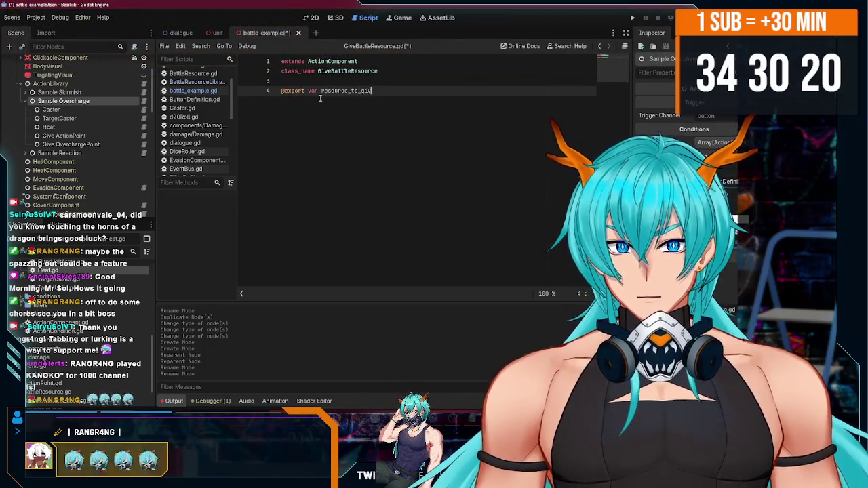
type("e : ")
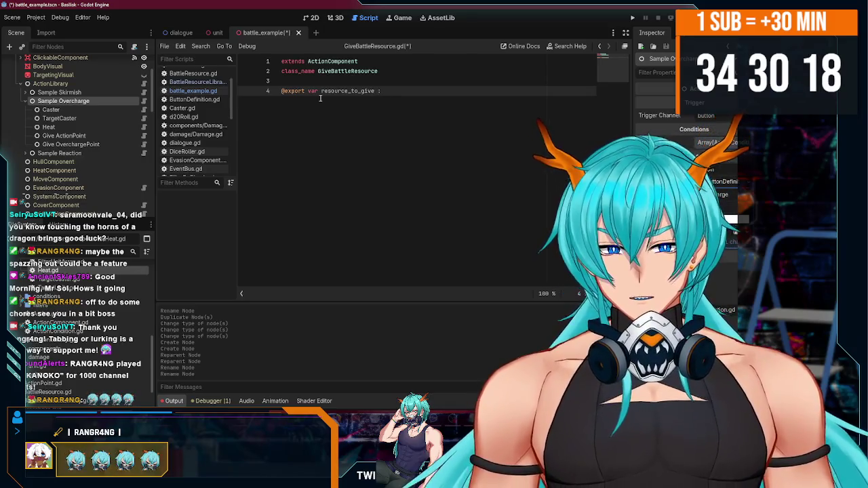
type("BattleRe")
key("Return")
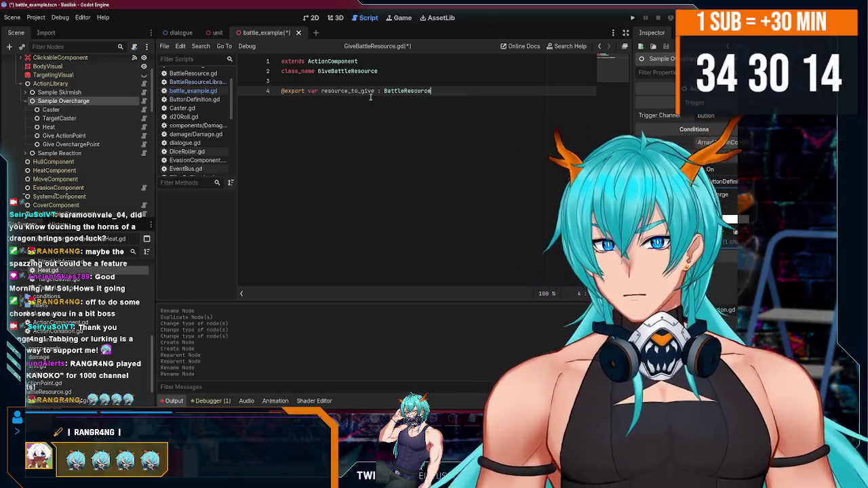
Step: Add an execute function whose parameter is renamed to ctx
key("Return")
key("Return")
type("ex")
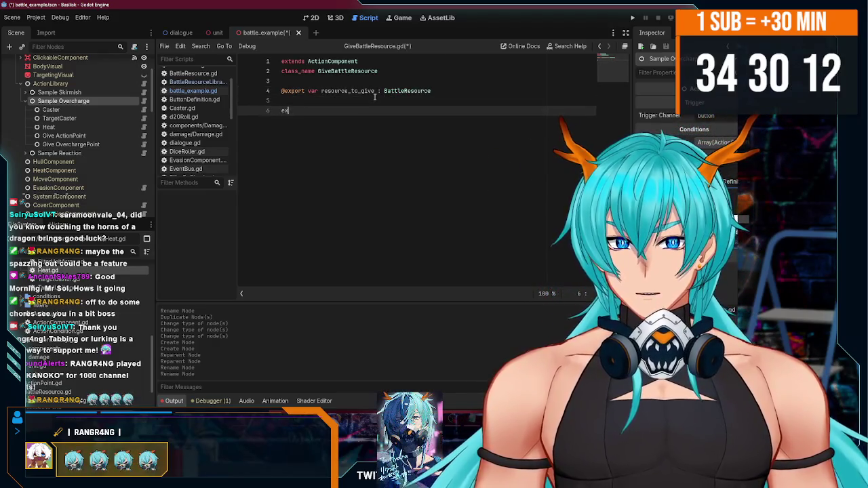
key("BackSpace")
key("BackSpace")
type("func ex")
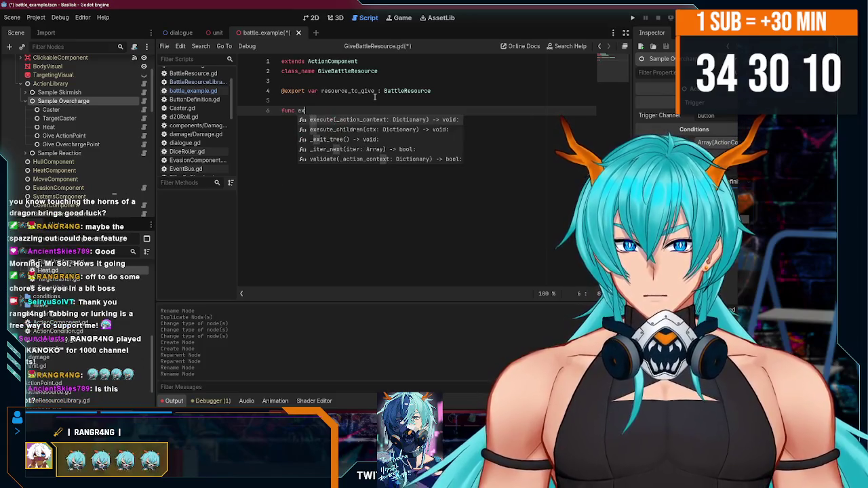
key("Return")
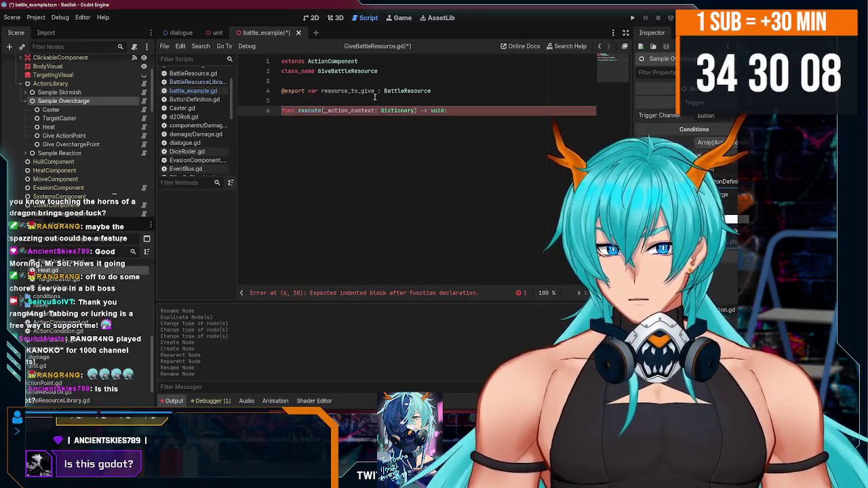
double_click(350, 109)
type("ctx:")
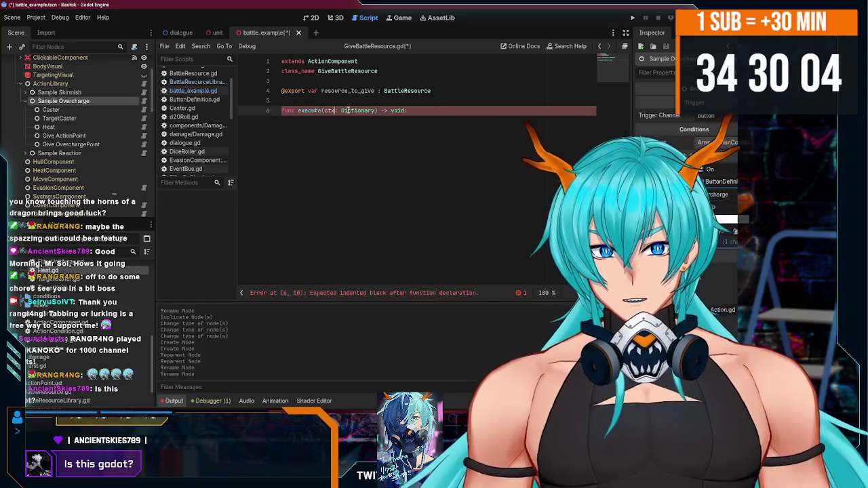
left_click(441, 111)
key("Return")
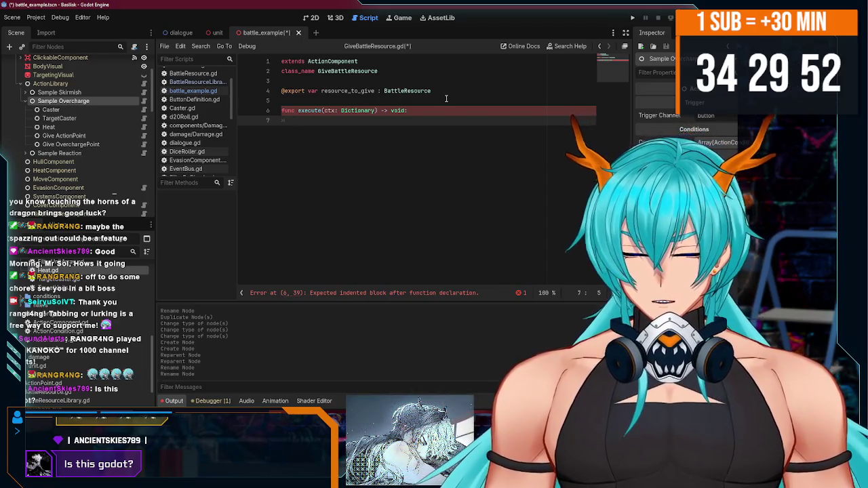
Step: Write 'for unit in ctx[Action.TARGETS_KEY]:' with a started unit line, and save
type("ctx[")
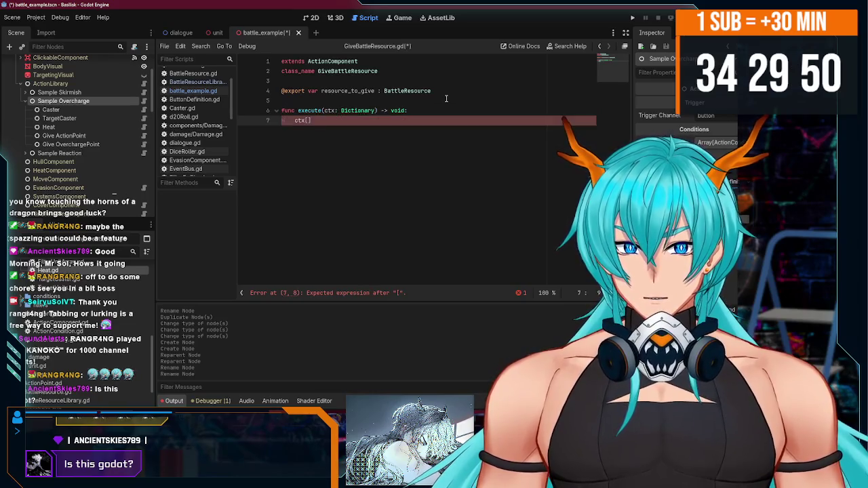
type("ion.T")
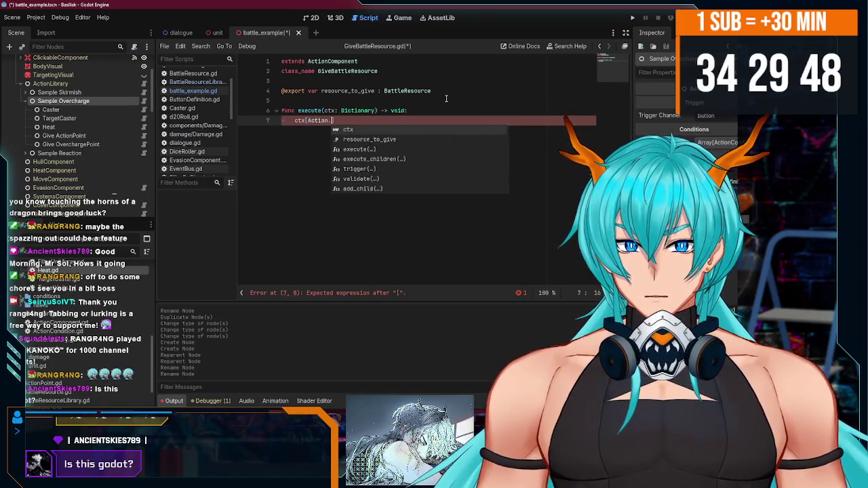
key("Return")
type("]")
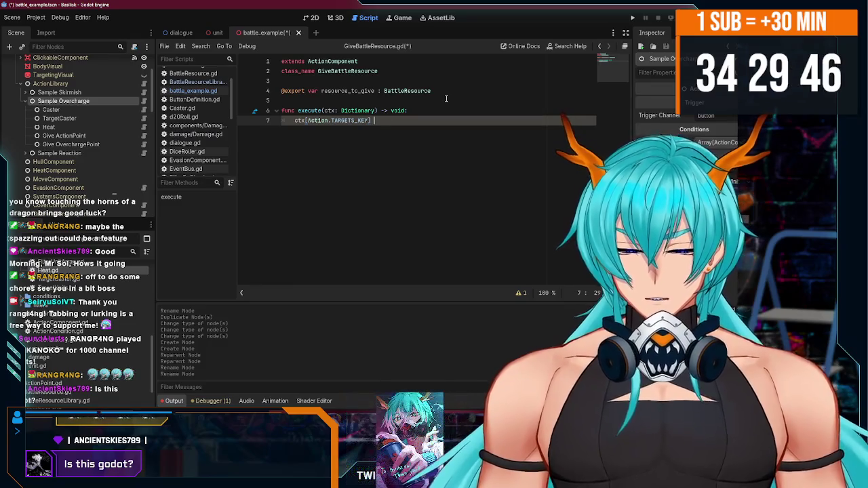
key("Home")
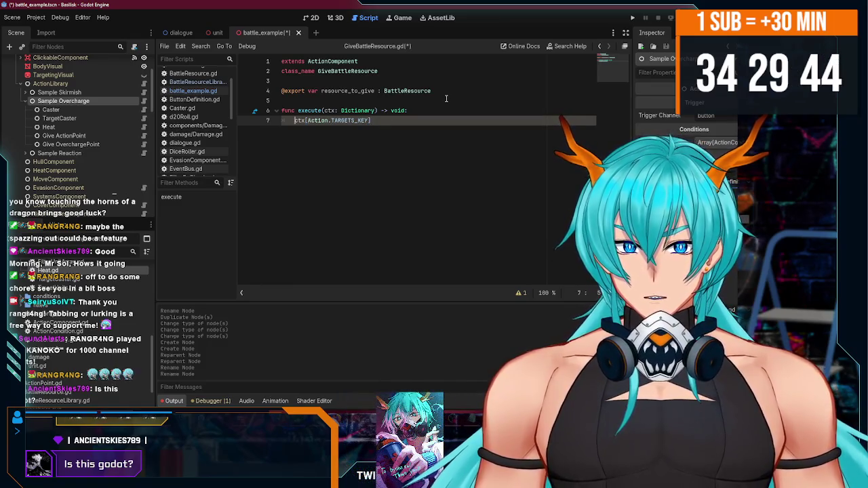
type("for unit in ")
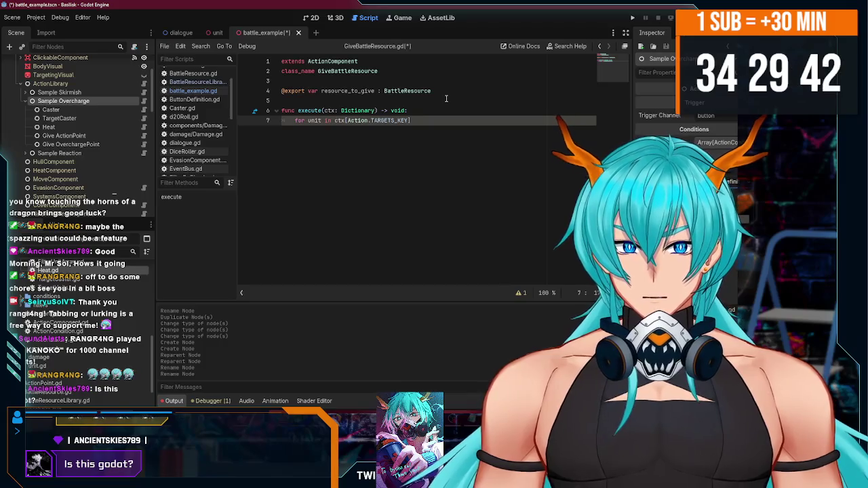
type(":")
key("Return")
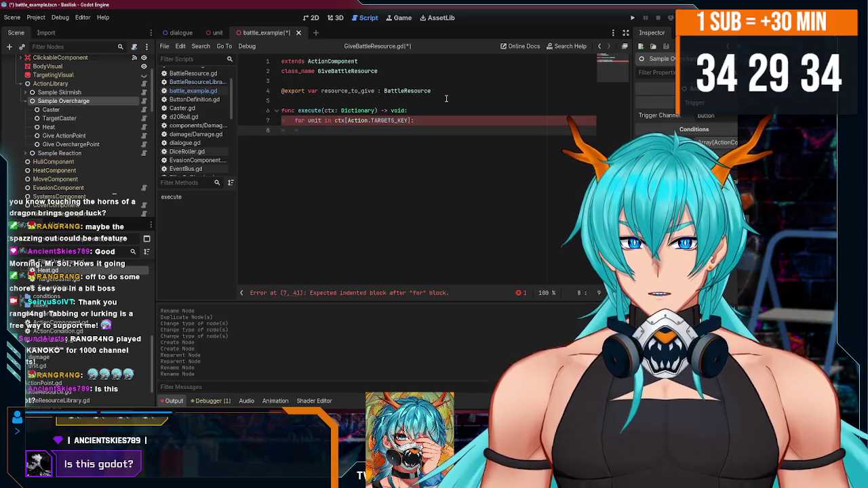
type("unit.")
key("Escape")
key("ctrl+s")
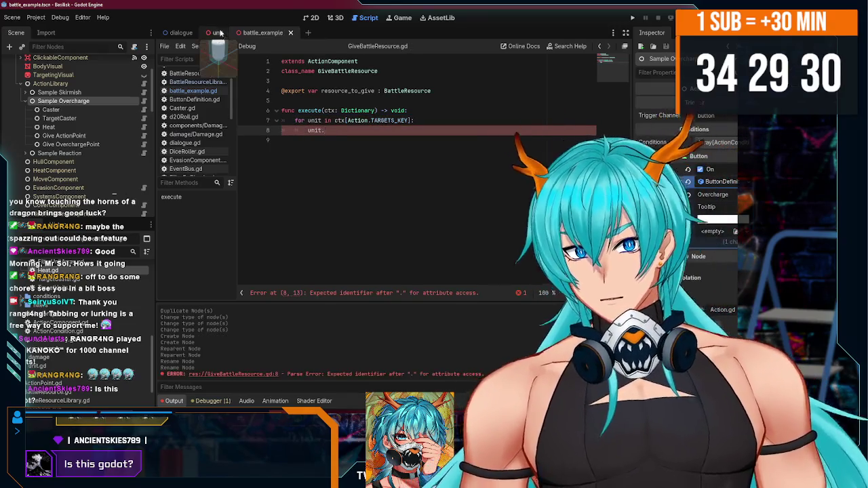
left_click(215, 33)
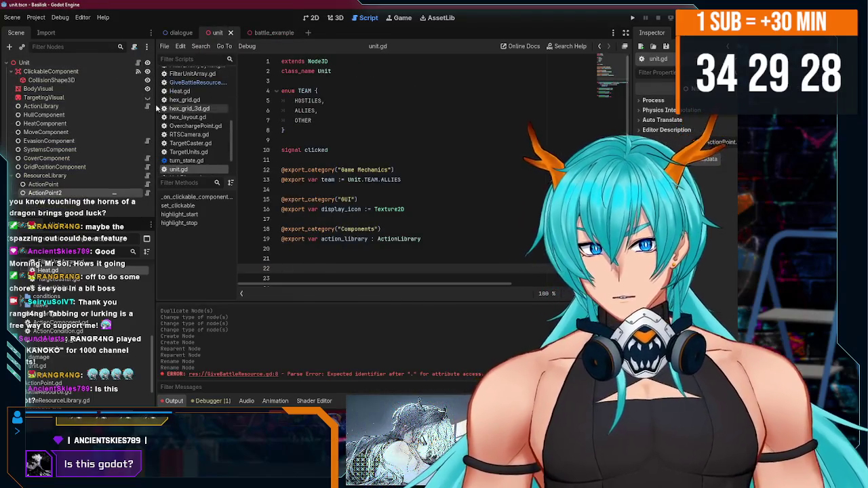
left_click(79, 61)
scroll(409, 160, "down", 5)
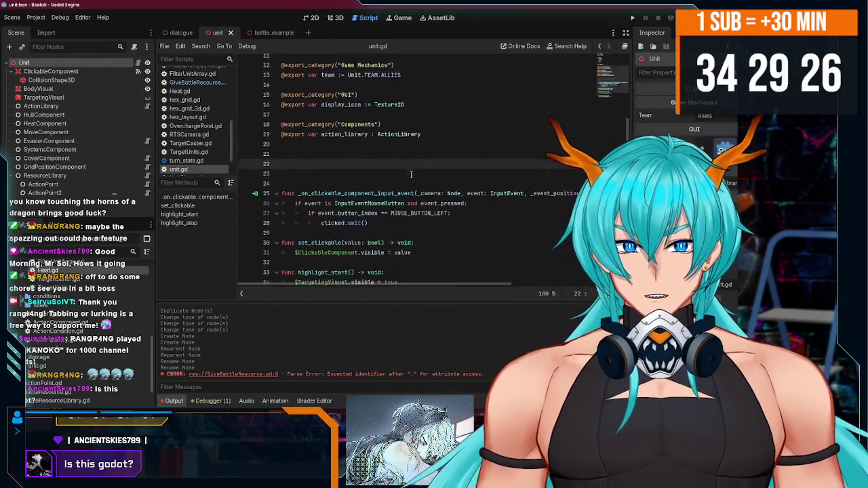
scroll(381, 181, "up", 5)
scroll(371, 157, "down", 2)
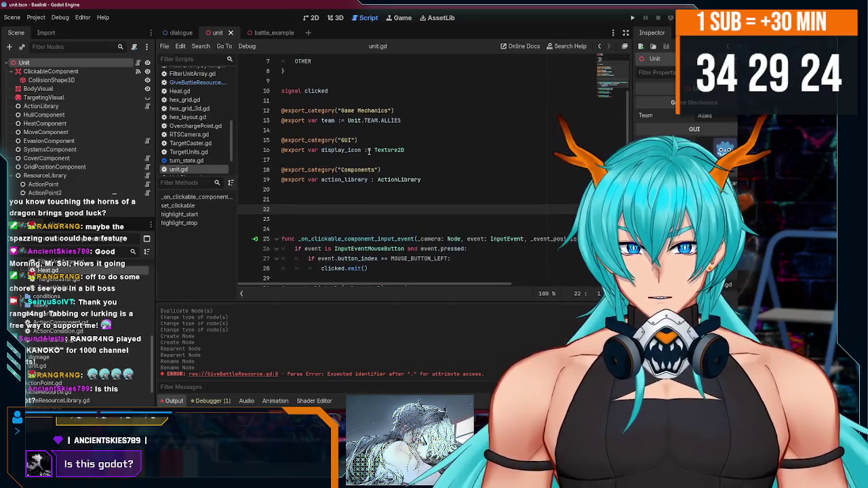
left_click(424, 181)
left_click(416, 189)
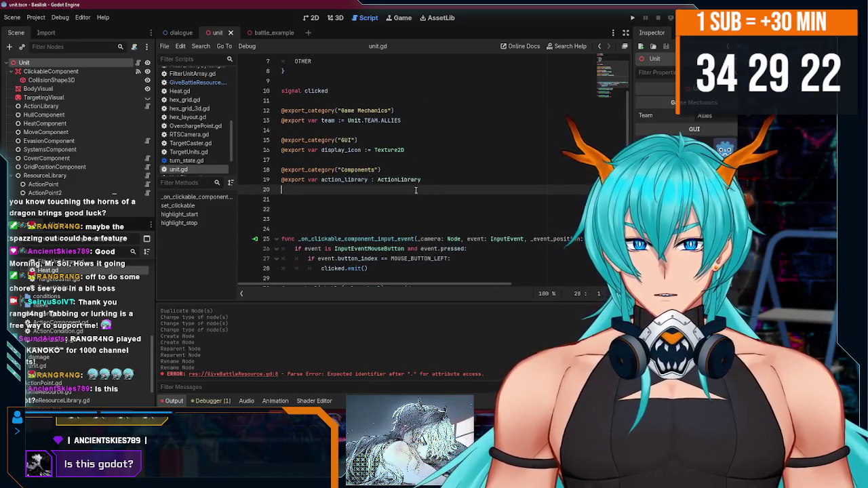
type("@")
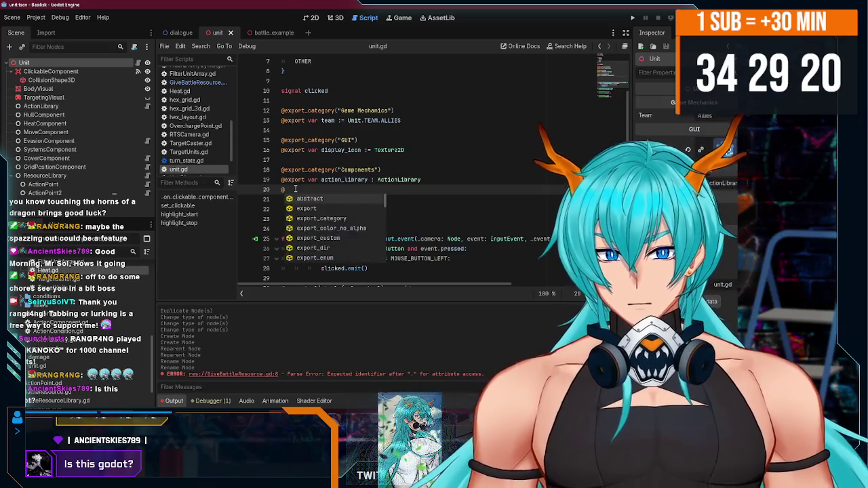
type("export var")
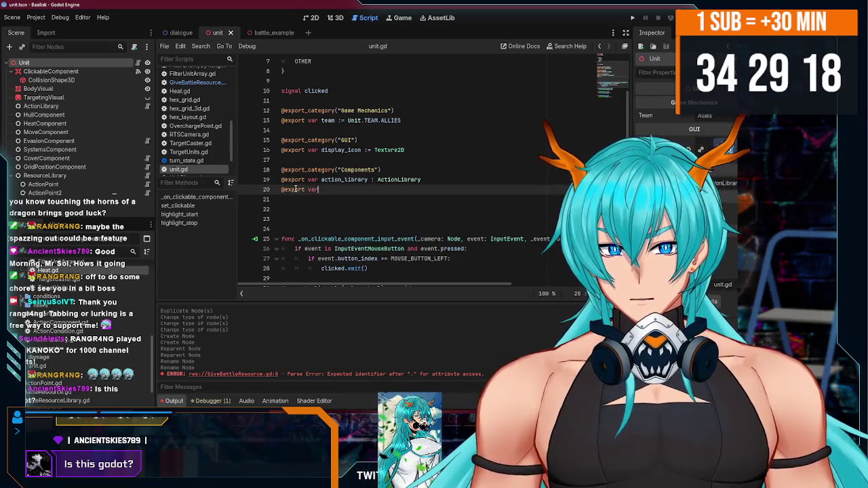
type(" resourc")
key("BackSpace")
key("BackSpace")
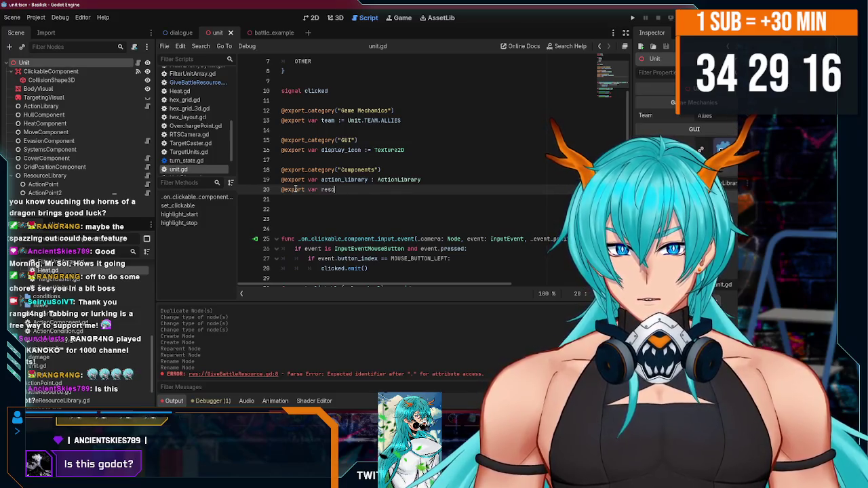
type("_library")
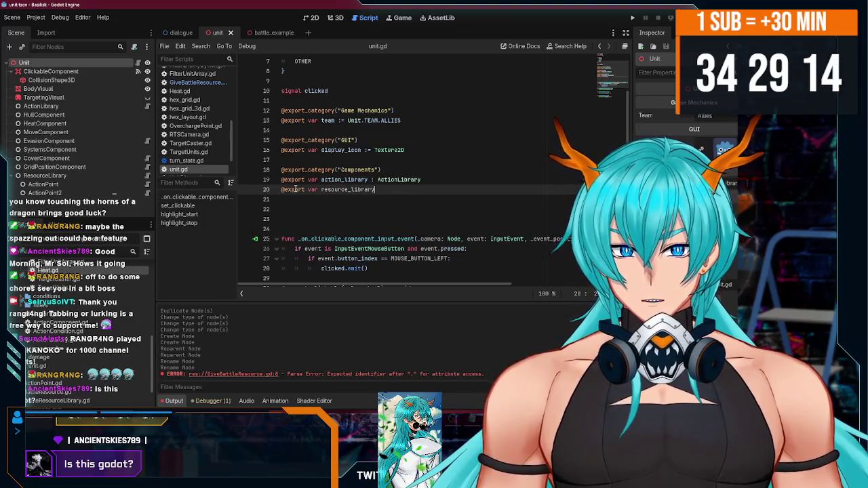
type(" : ")
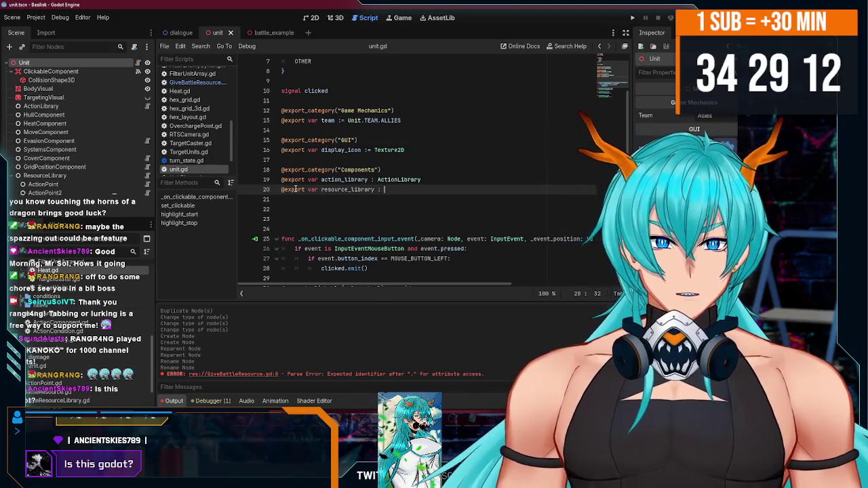
type("Battl")
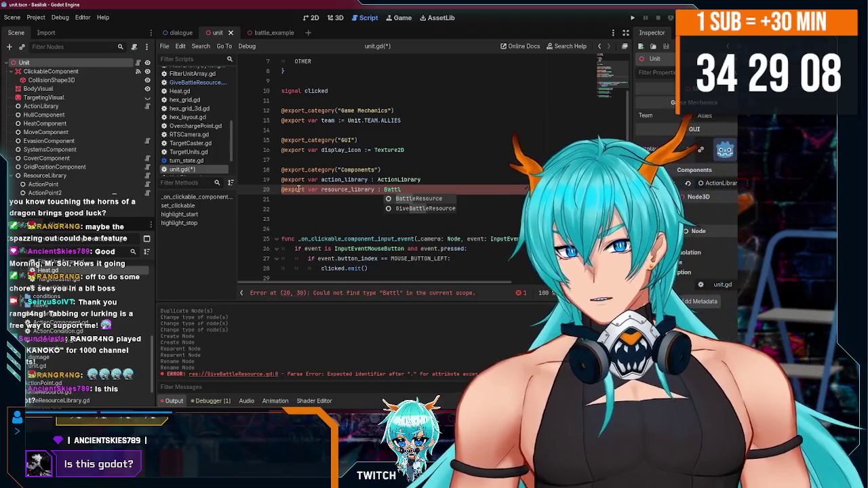
Step: Open BattleResource.gd and select its class name for renaming
key("Return")
left_click(366, 189, "ctrl")
double_click(357, 70)
Step: Rename the class reference to BattleResource and add class_name BattleResourceLibrary to BattleResourceLibrary.gd
left_click(373, 71)
type("ibrary")
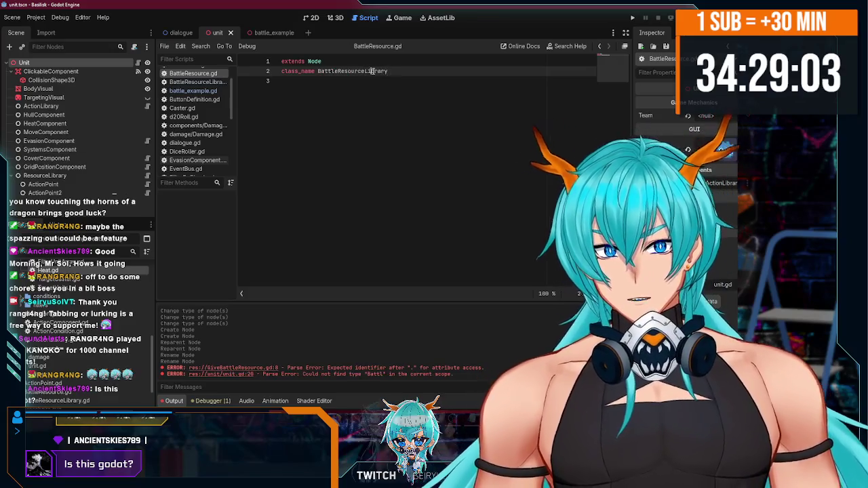
double_click(373, 71)
type("BattleResource")
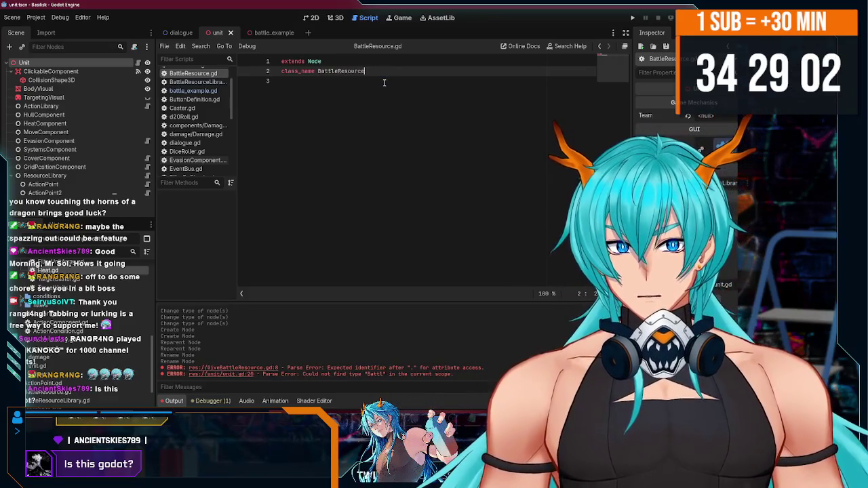
left_click(211, 82)
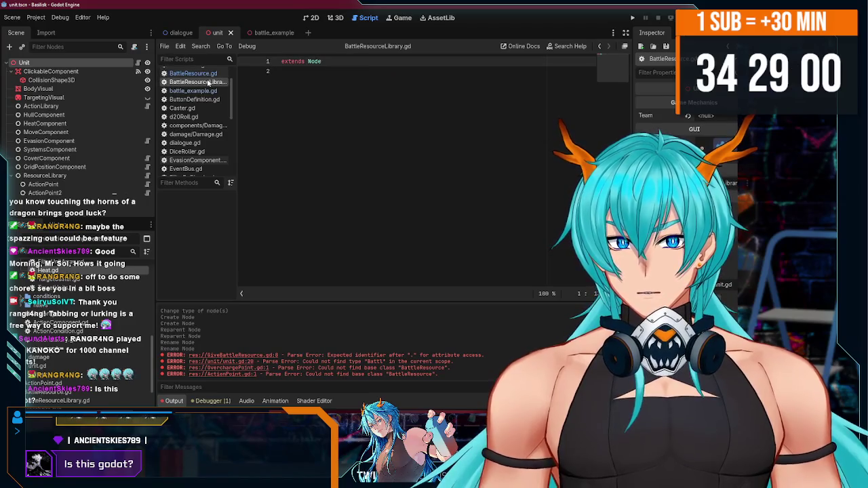
type("class_name Batt")
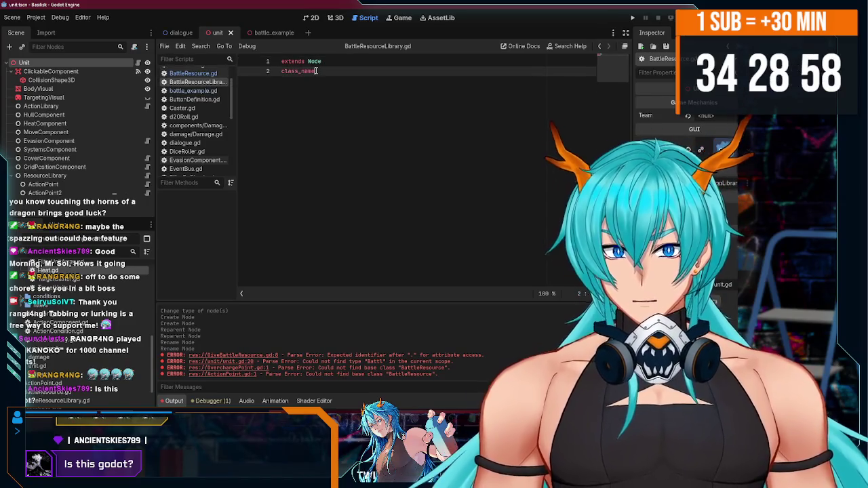
type("leResourceLi")
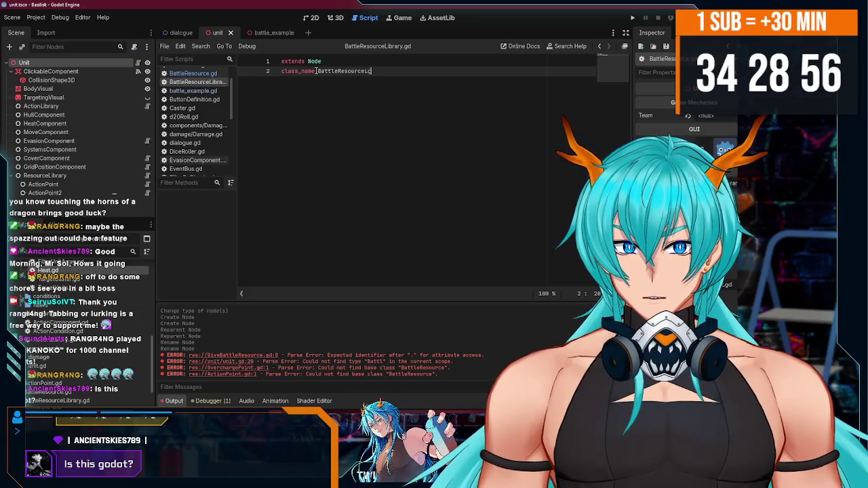
type("brary")
key("Return")
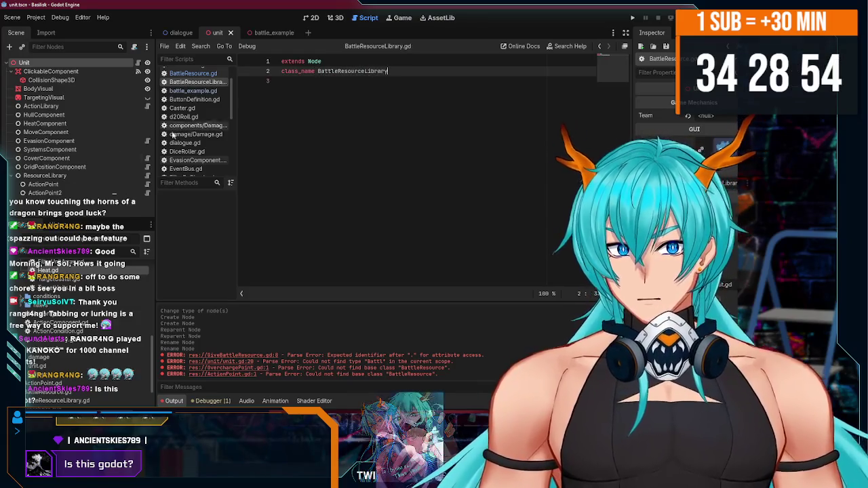
Step: Change the ResourceLibrary node's type to BattleResourceLibrary and save the scene
right_click(94, 177)
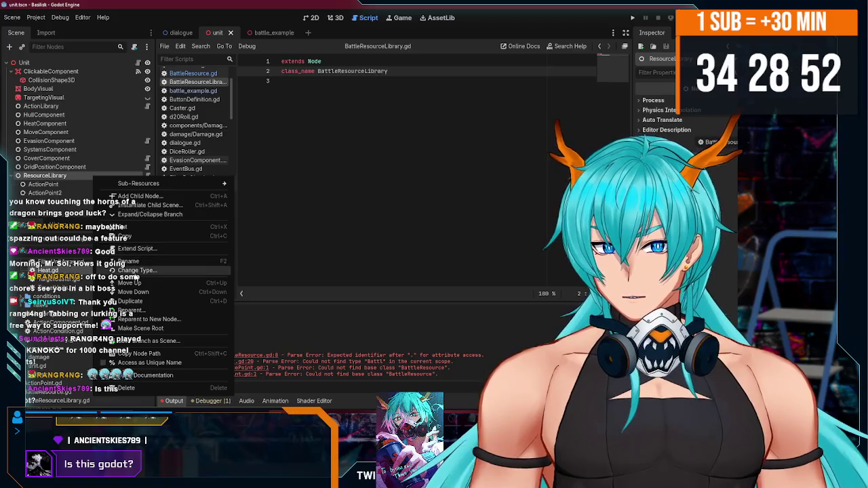
left_click(136, 271)
type("batt")
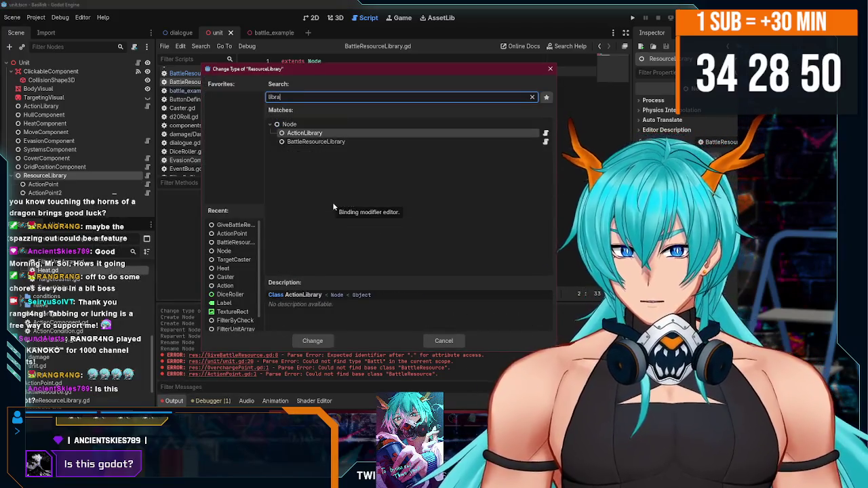
double_click(336, 141)
key("ctrl+s")
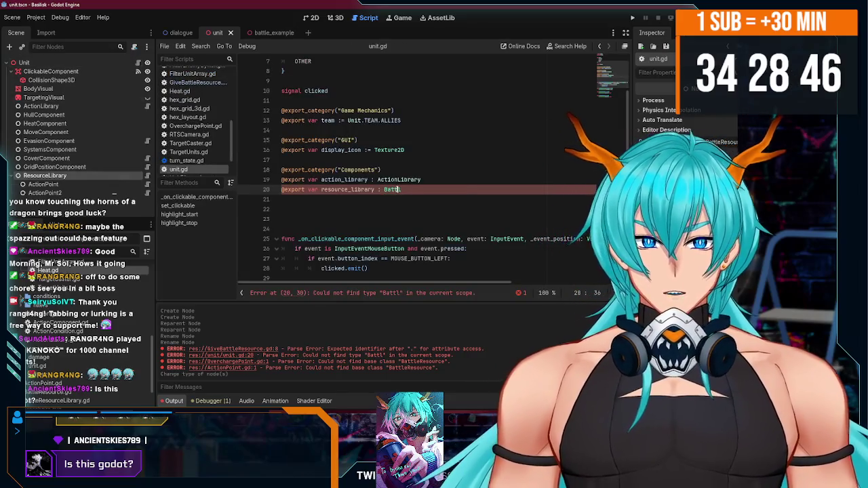
double_click(397, 190)
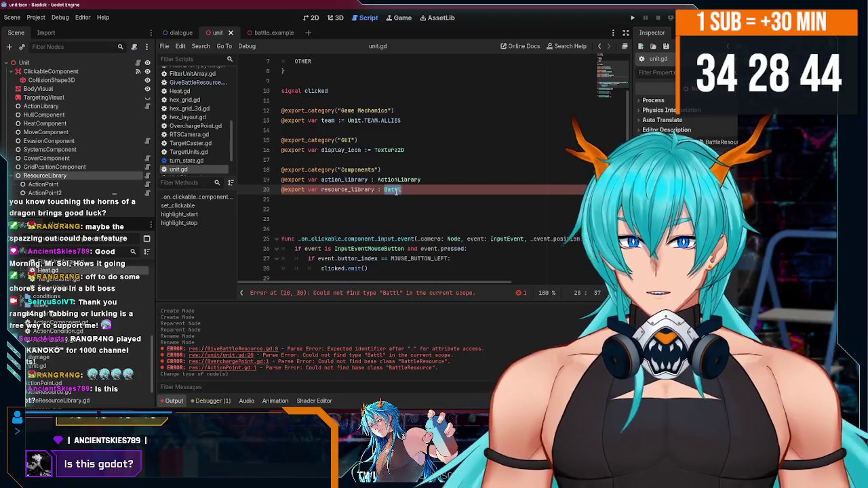
Step: Complete the resource_library export type on line 20 to BattleResourceLibrary and save unit.gd
type("B")
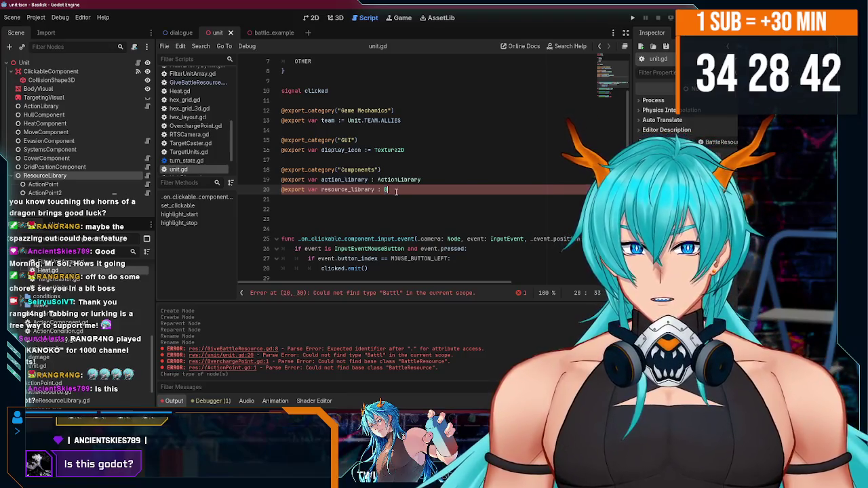
key("Down")
key("Down")
key("Down")
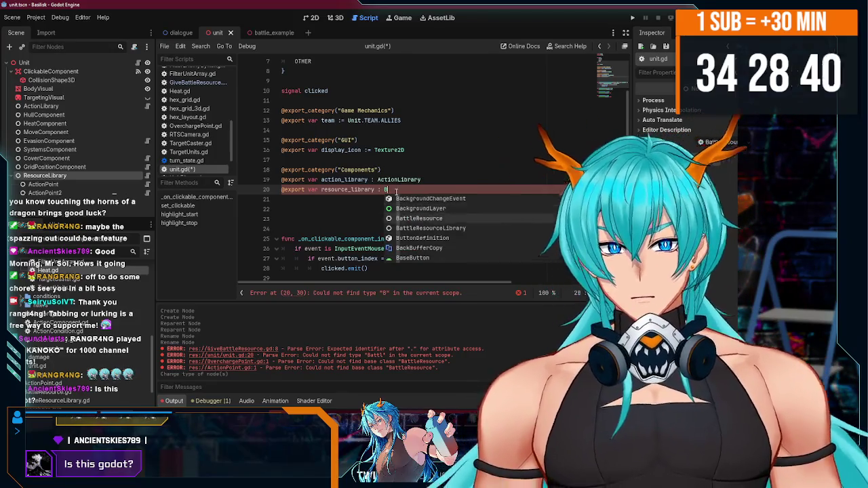
key("Return")
key("ctrl+s")
Step: Assign the ResourceLibrary node to the Unit's resource_library property and save the scene
left_click(133, 63)
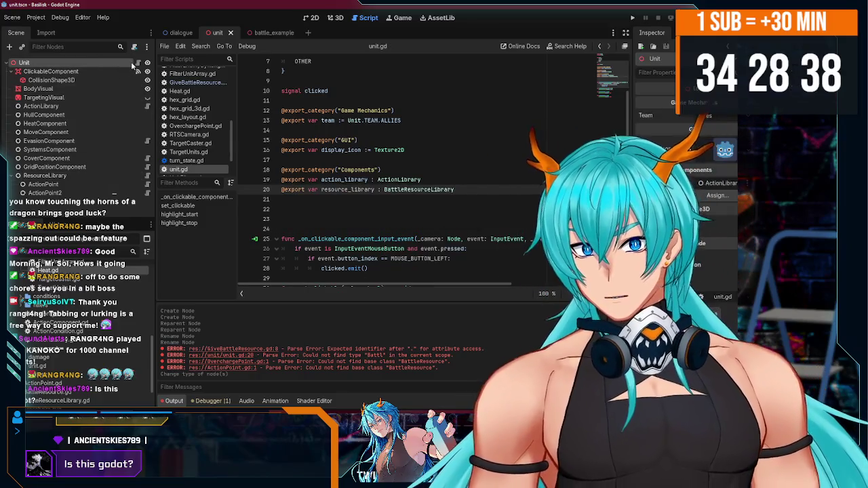
left_click(718, 196)
double_click(348, 122)
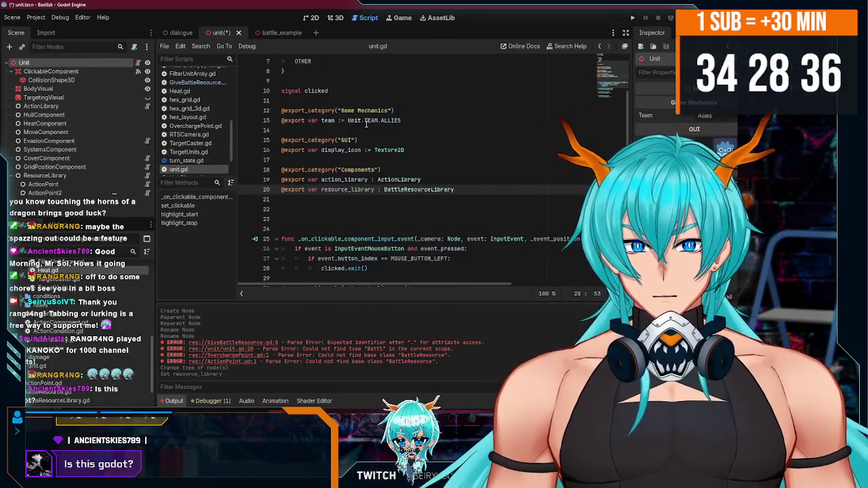
key("ctrl+s")
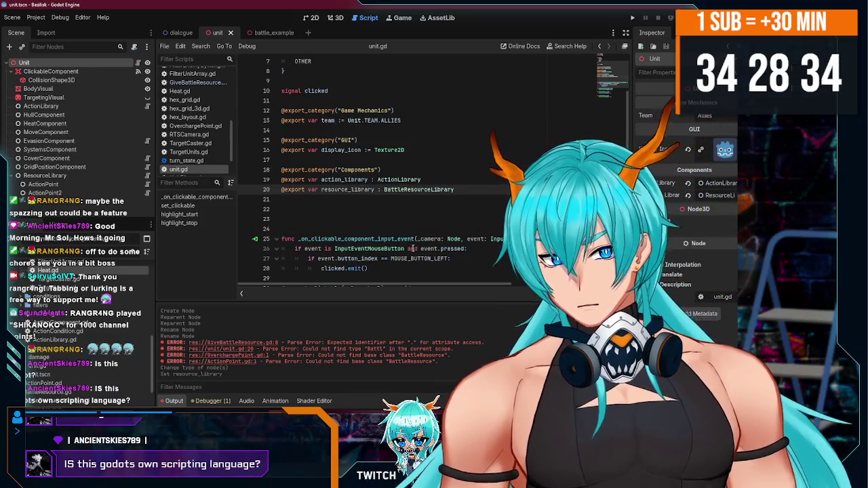
Step: Remove the extra blank line above the function, save, and switch to the battle_example scene
left_click(349, 212)
key("BackSpace")
key("BackSpace")
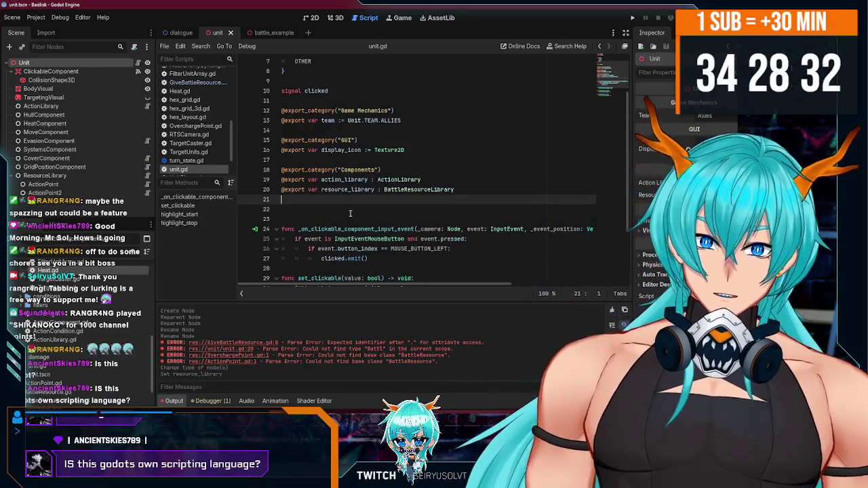
key("ctrl+s")
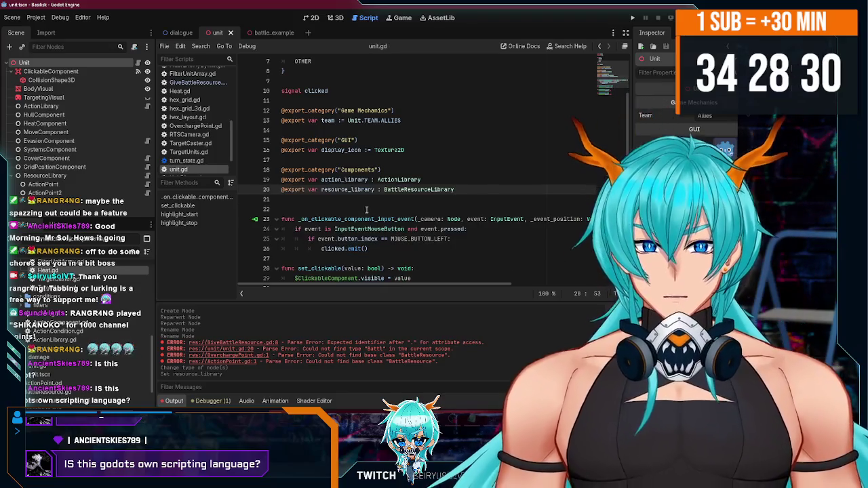
scroll(326, 136, "up", 3)
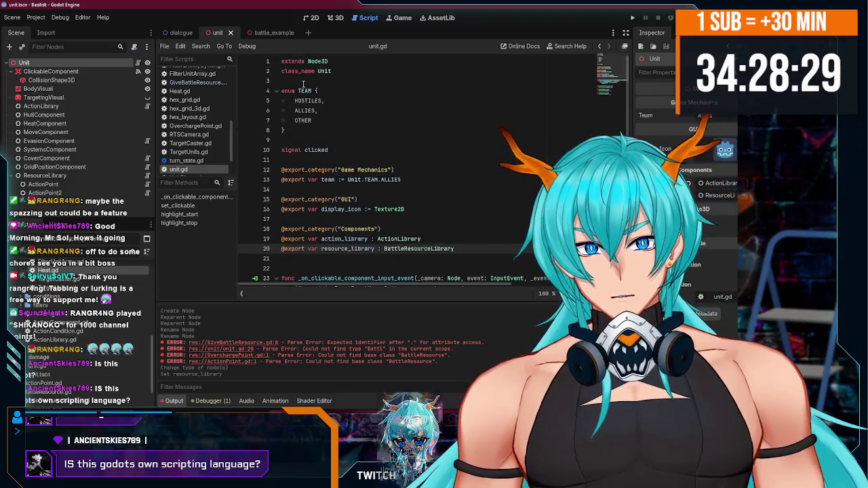
scroll(302, 87, "down", 4)
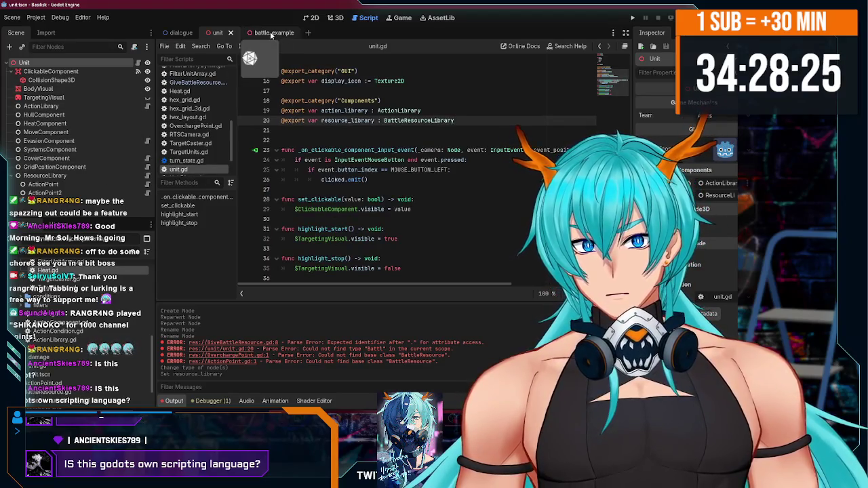
scroll(331, 194, "up", 5)
scroll(331, 194, "down", 2)
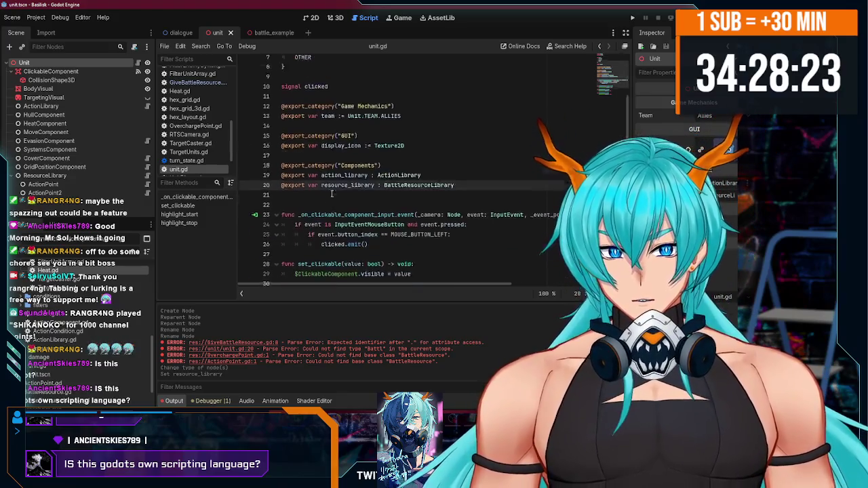
scroll(353, 195, "down", 2)
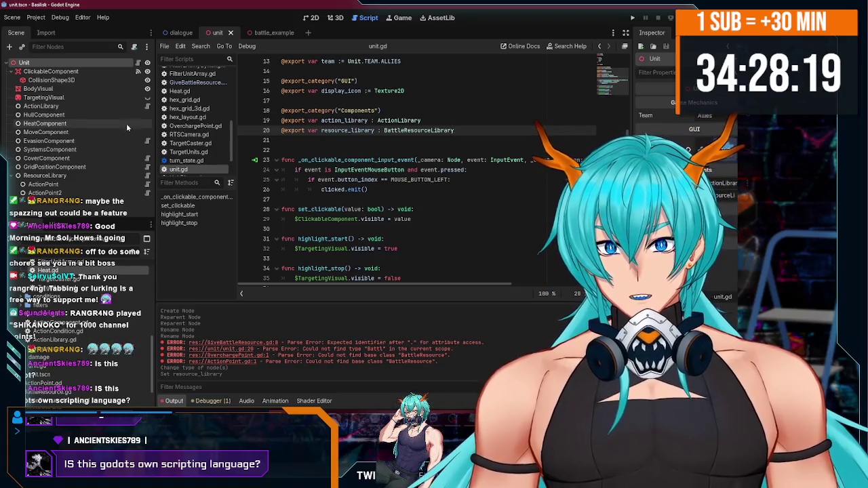
left_click(270, 33)
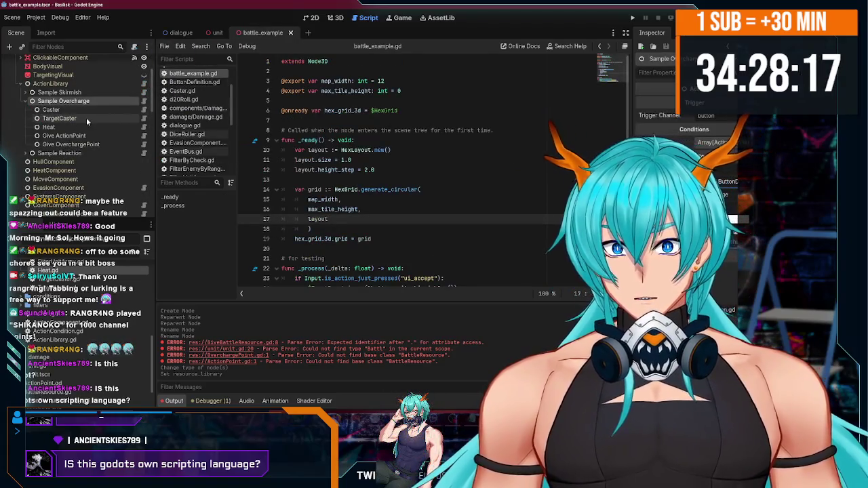
Step: Select the Give ActionPoint node and open its GiveBattleResource.gd script
left_click(117, 142)
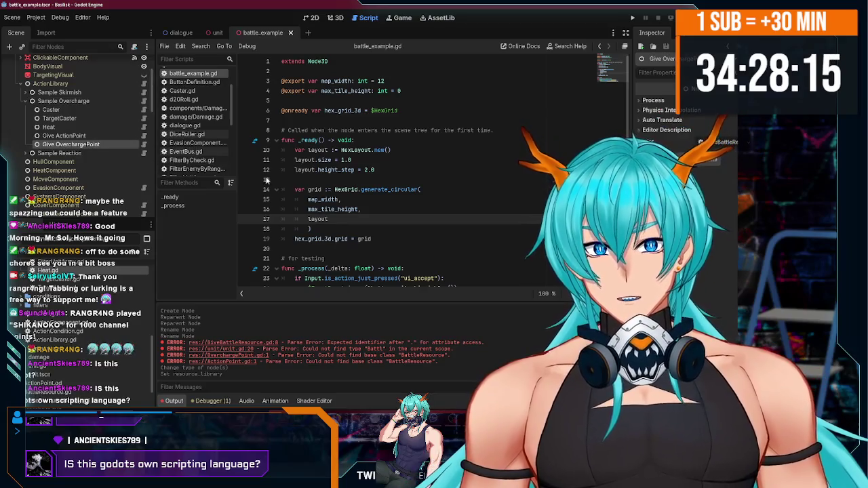
left_click(77, 137)
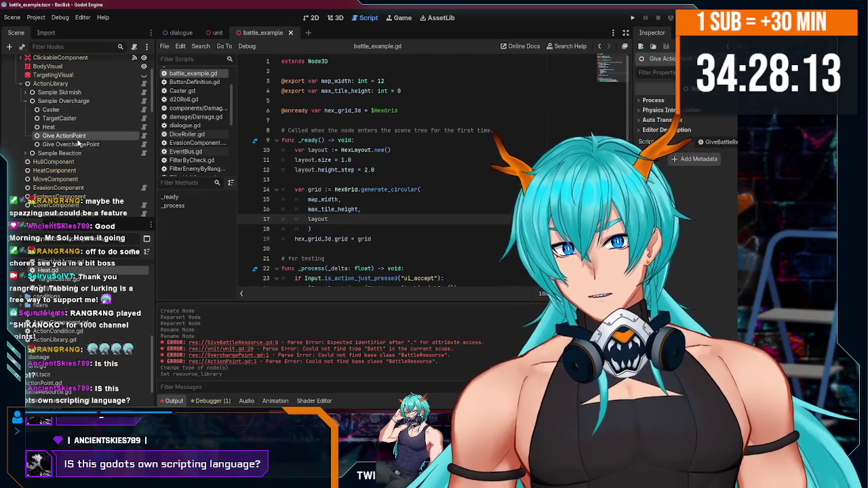
left_click(144, 135)
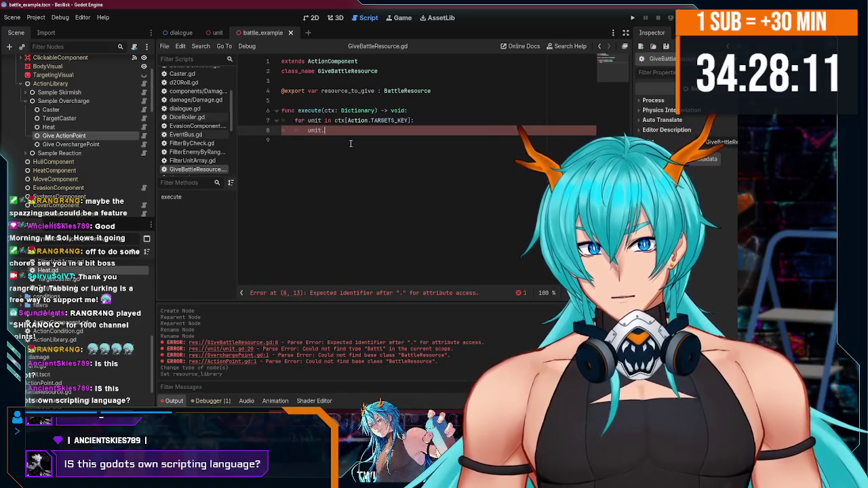
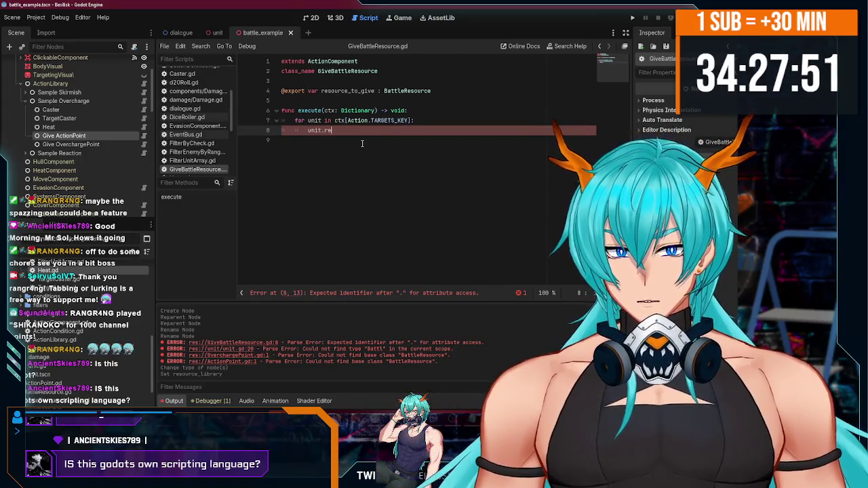
Step: Write unit.resource_library.add_child on line 8 of GiveBattleResource.gd and save
type("source")
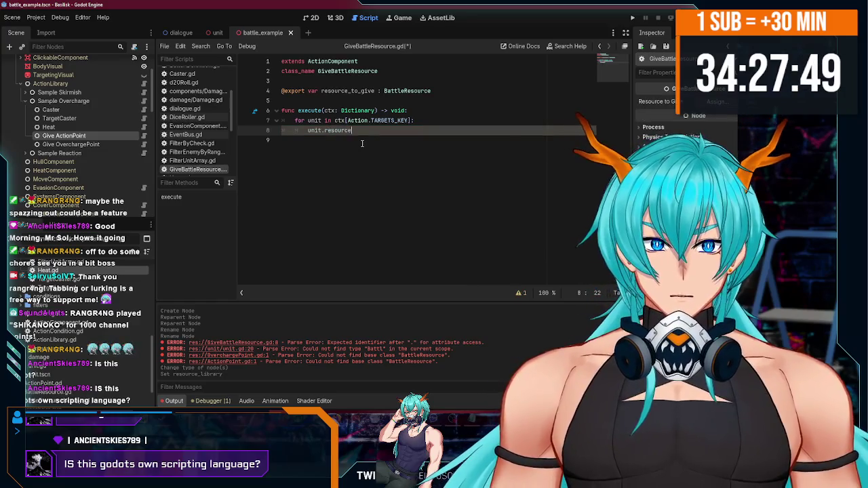
type("_library")
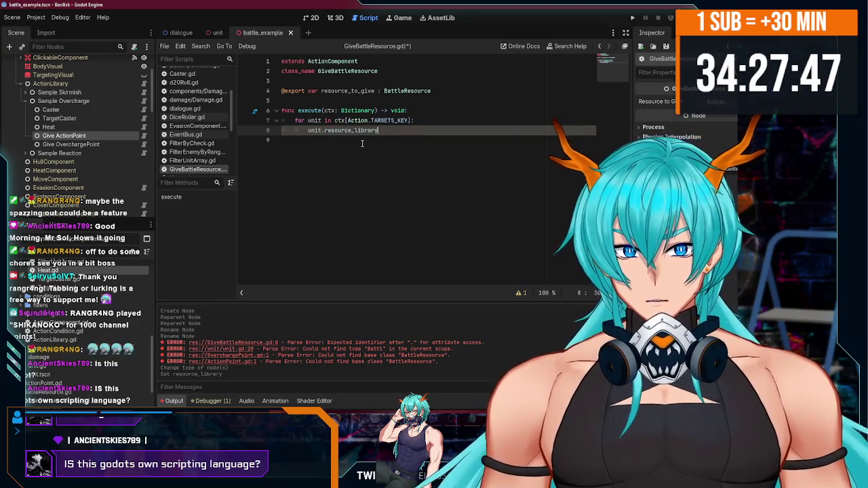
type(".")
key("BackSpace")
key("BackSpace")
key("BackSpace")
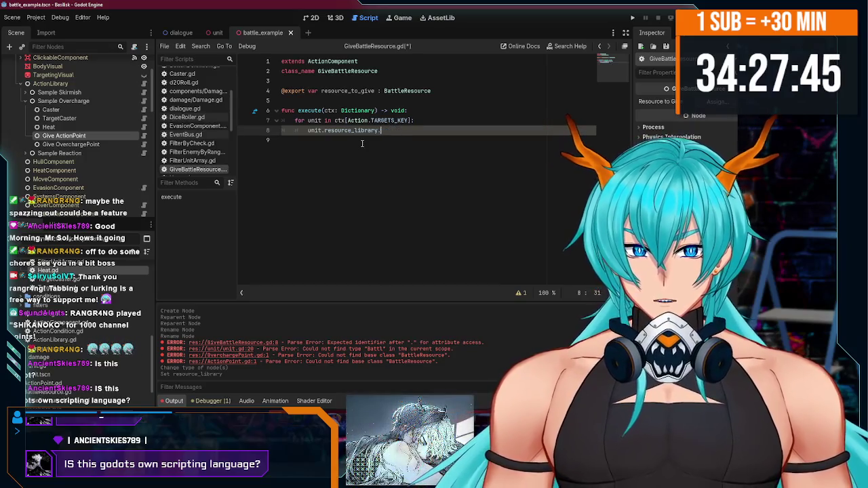
type("add_chi")
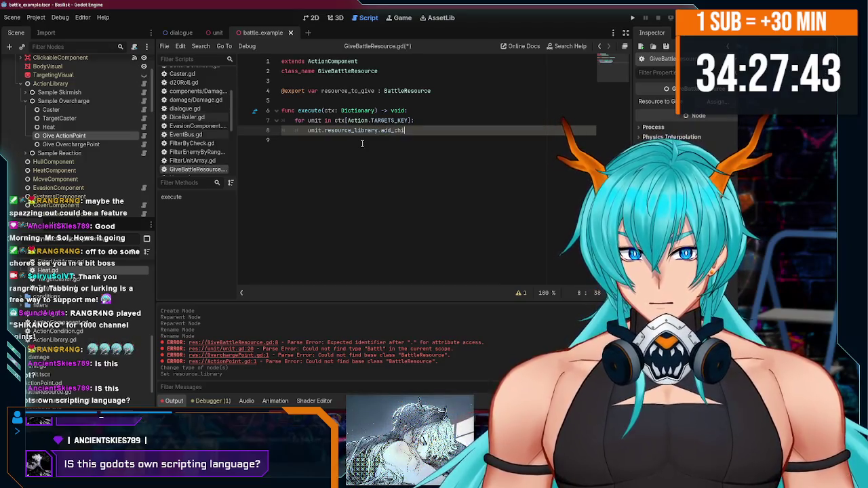
type("ld")
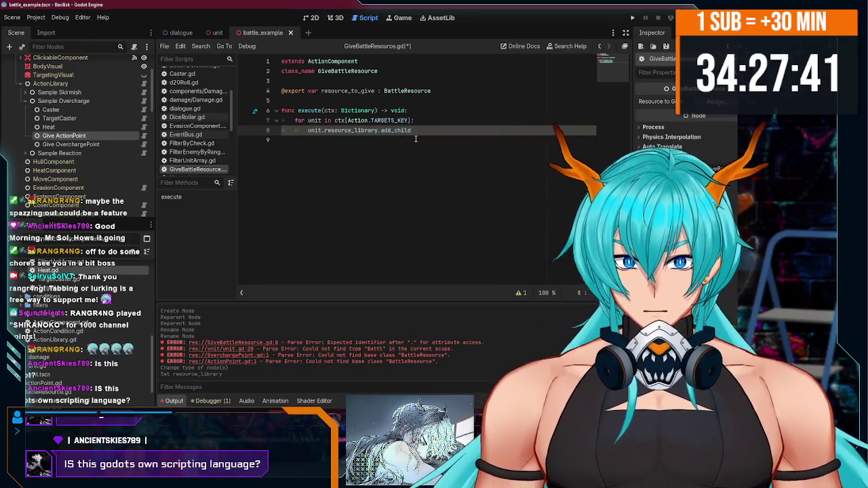
key("ctrl+s")
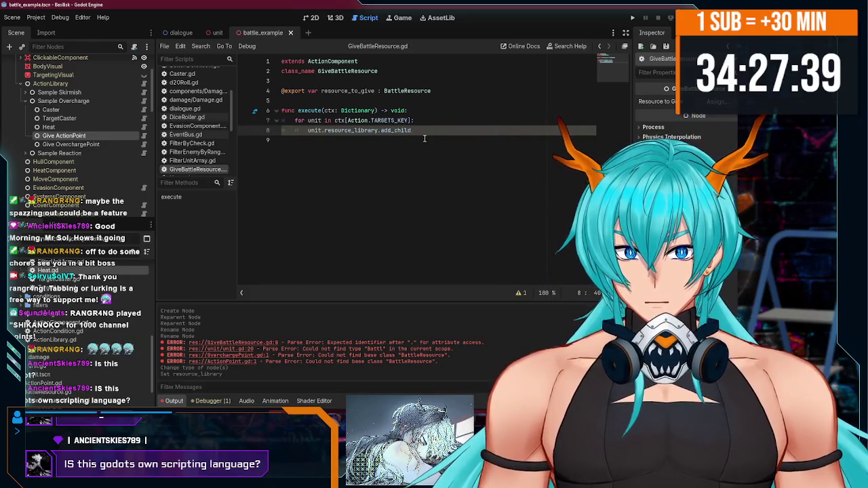
Step: Complete the call as add_child(resource_to_give.duplicate(true)) and save the script
type("(r")
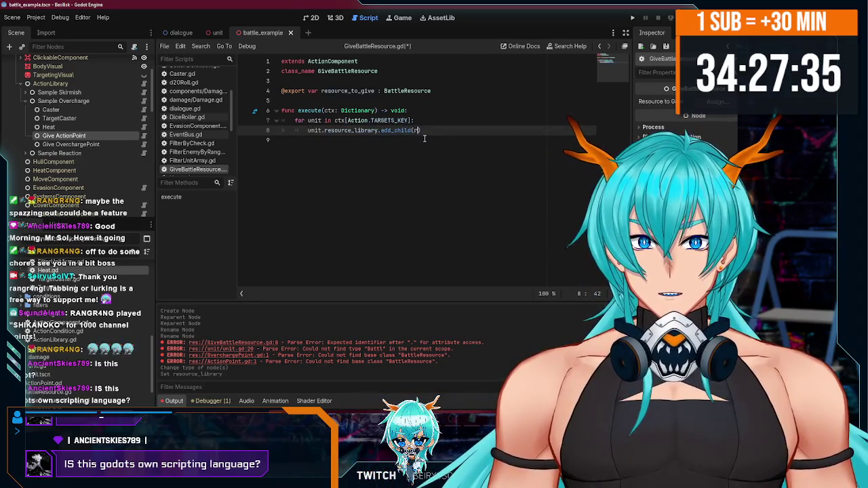
type("esource")
key("Return")
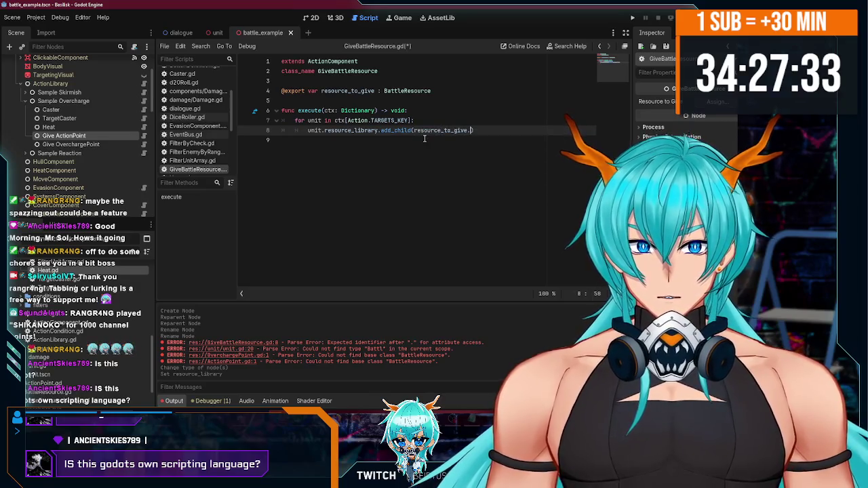
type("dup")
key("Return")
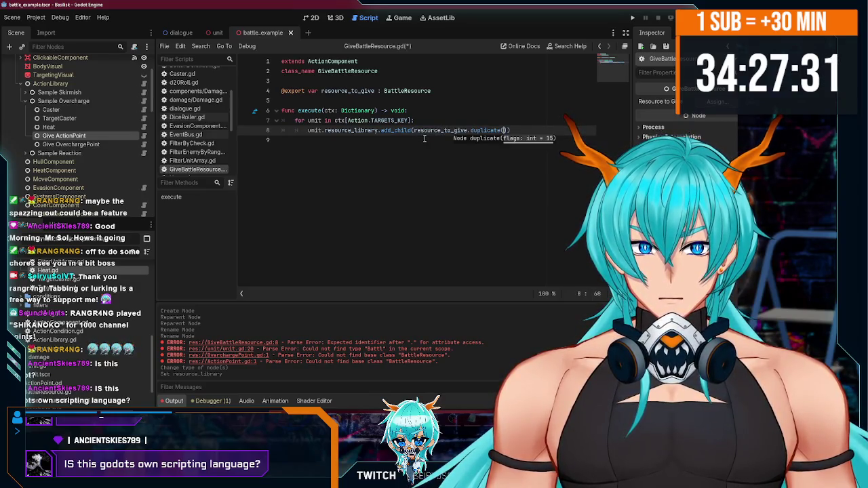
type("true")
key("End")
key("ctrl+s")
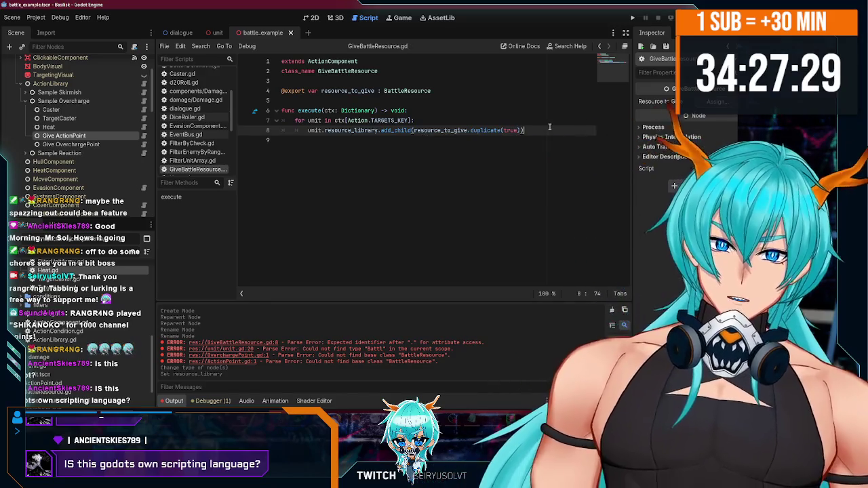
right_click(54, 138)
Step: Add an ActionPoint child node under Give ActionPoint
left_click(123, 157)
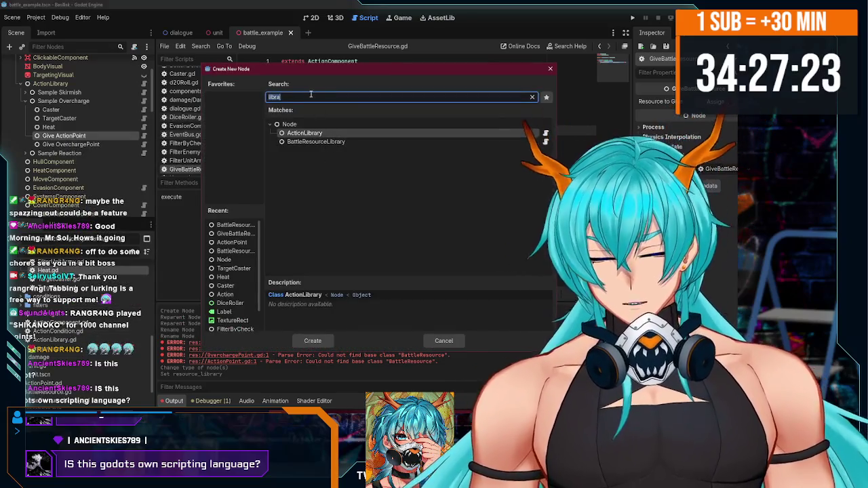
type("action")
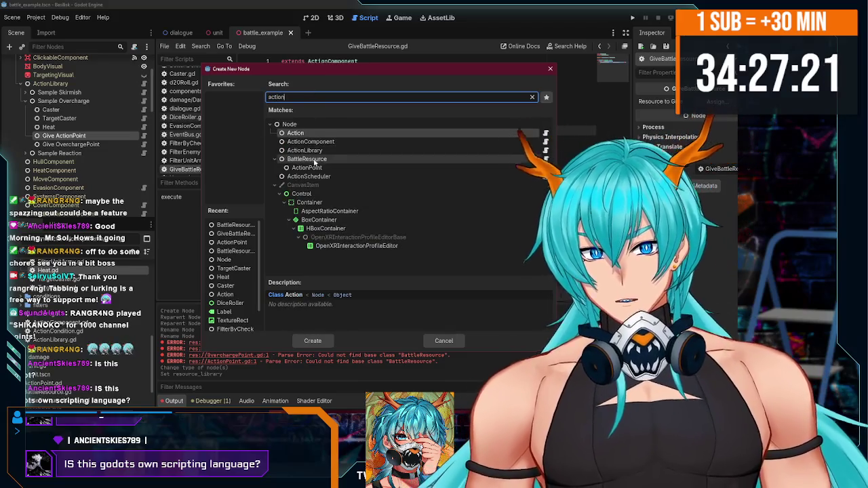
double_click(306, 168)
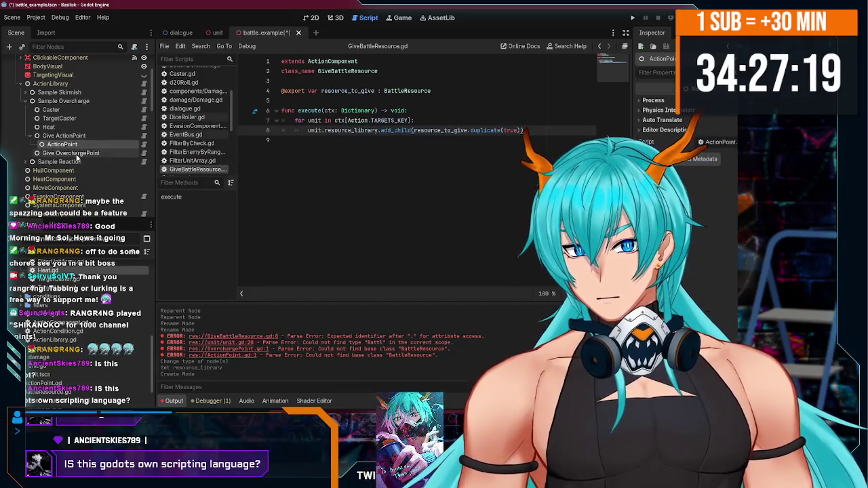
Step: Search 'over' for a child of Give OverchargePoint, then cancel without adding a node
right_click(77, 156)
left_click(122, 176)
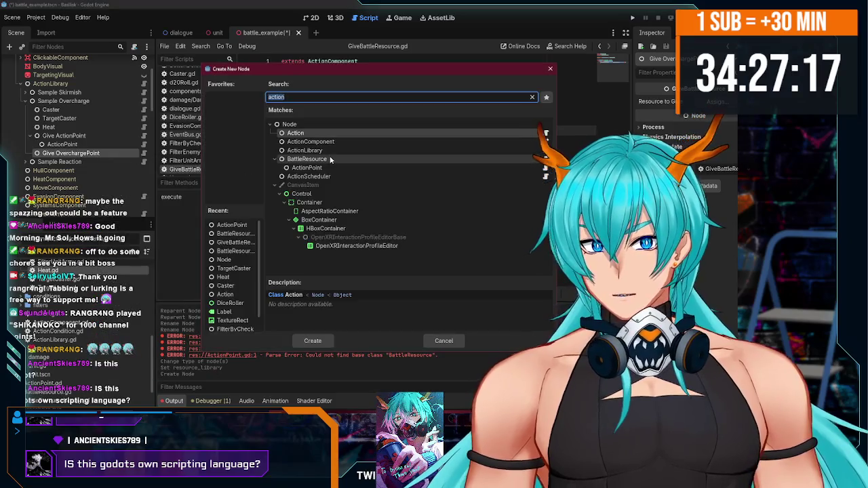
type("over")
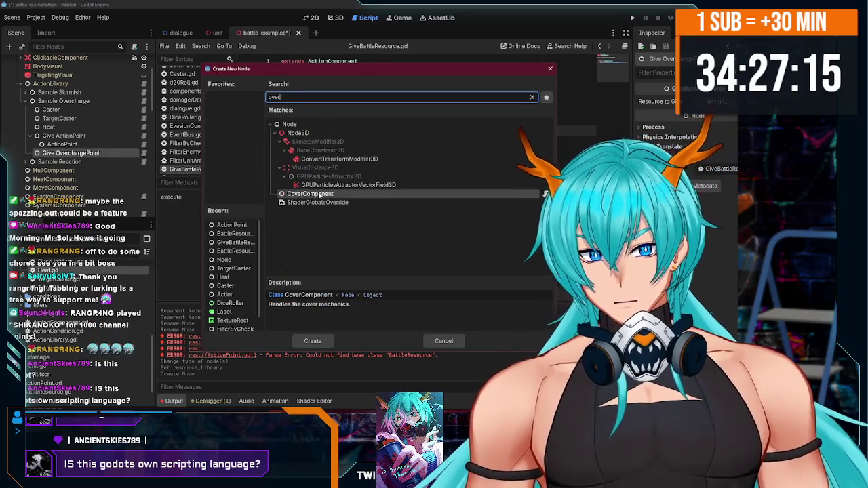
left_click(550, 68)
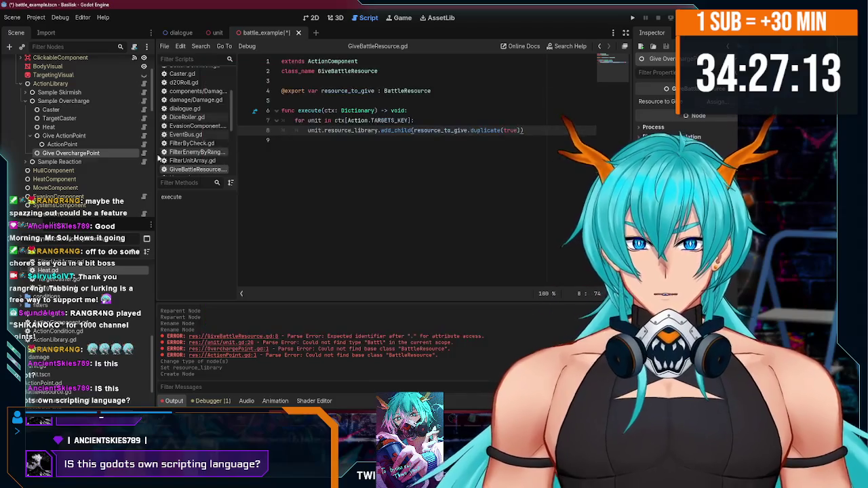
scroll(109, 176, "down", 3)
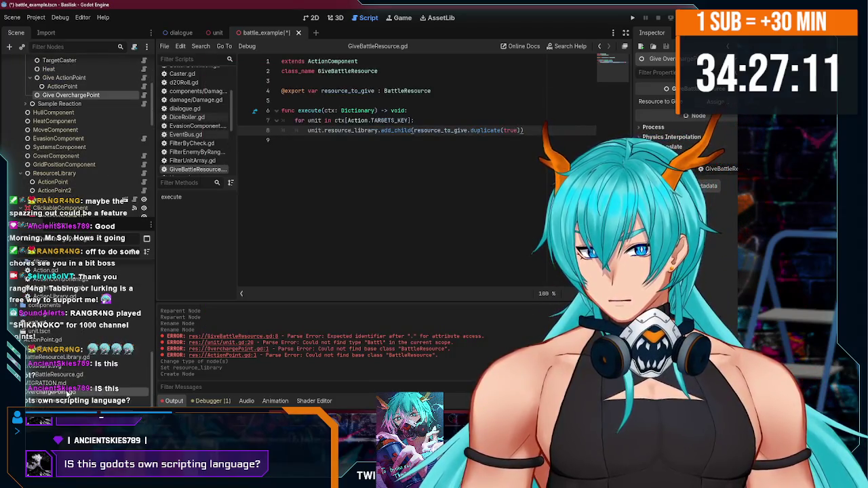
Step: Add 'class_name OverchargePoint' on line 2 of OverchargePoint.gd and save
double_click(67, 393)
left_click(375, 71)
type("class_name")
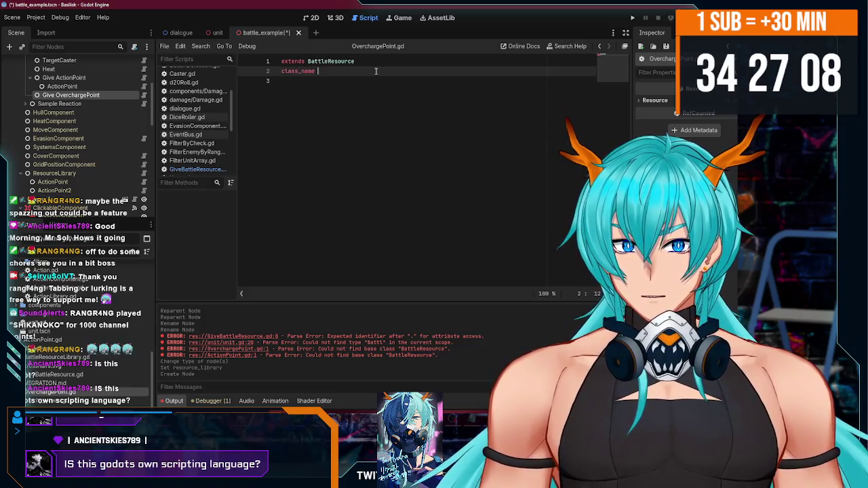
type("OverchargePoint")
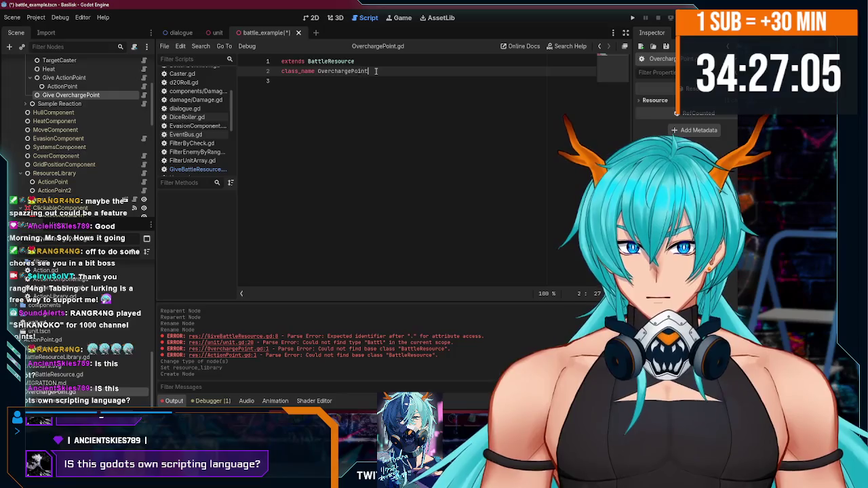
key("ctrl+s")
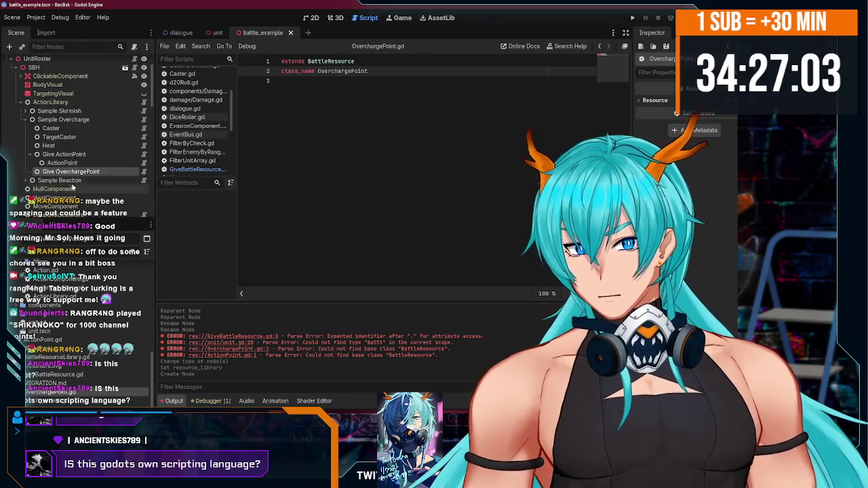
Step: Add an OverchargePoint node as a child of Give OverchargePoint
right_click(61, 172)
left_click(95, 179)
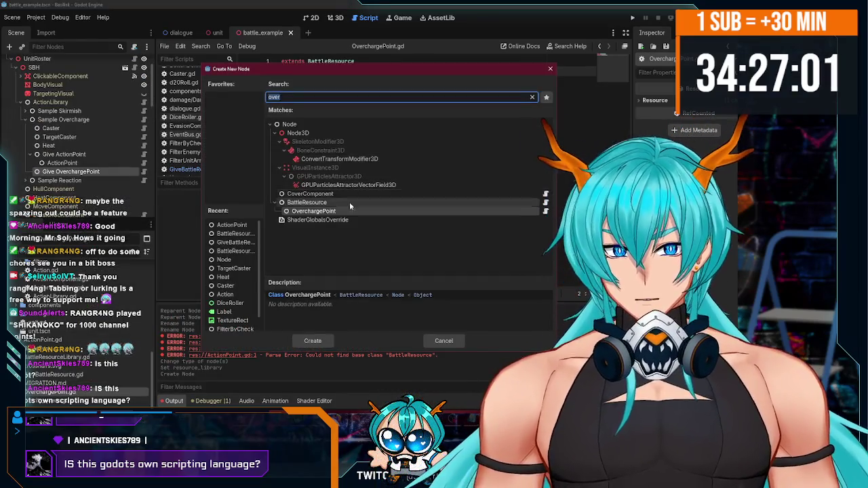
double_click(346, 209)
mouse_move(77, 175)
left_mouse_down()
mouse_move(75, 35)
mouse_move(75, 186)
mouse_move(67, 159)
left_mouse_up()
left_click(68, 158)
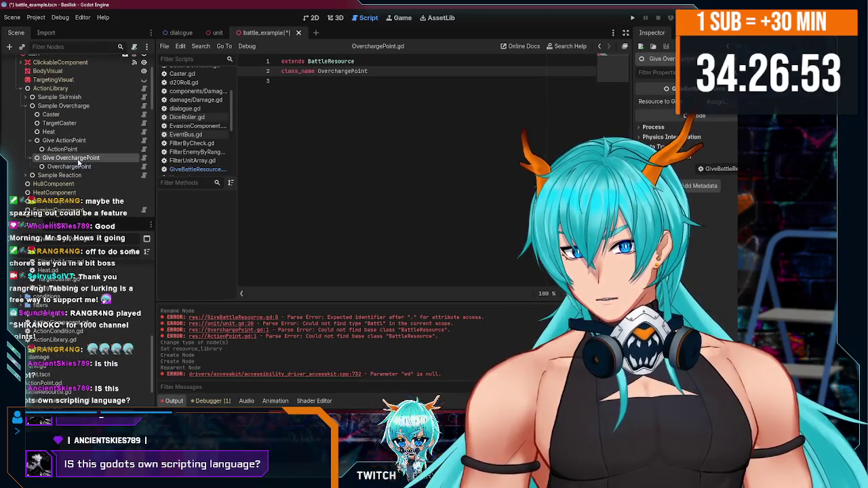
Step: Assign ActionPoint and OverchargePoint as the Give nodes' Resource to Give, then save
left_click(88, 140)
left_click(717, 101)
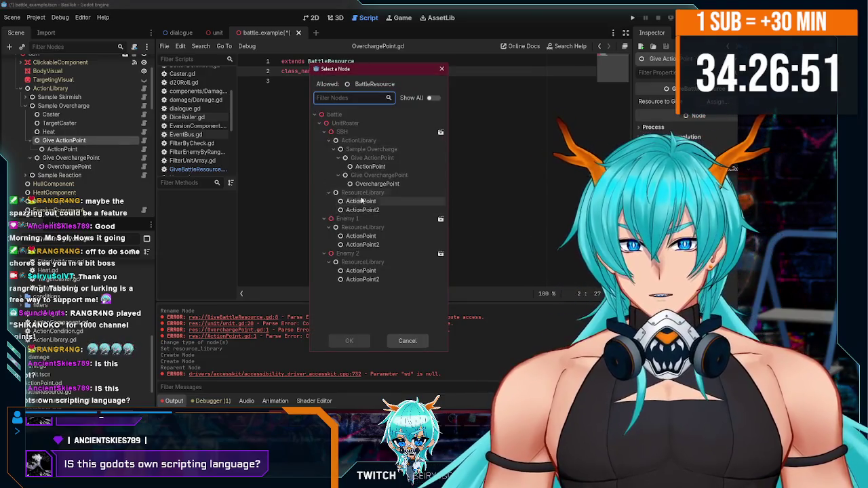
double_click(372, 163)
left_click(68, 157)
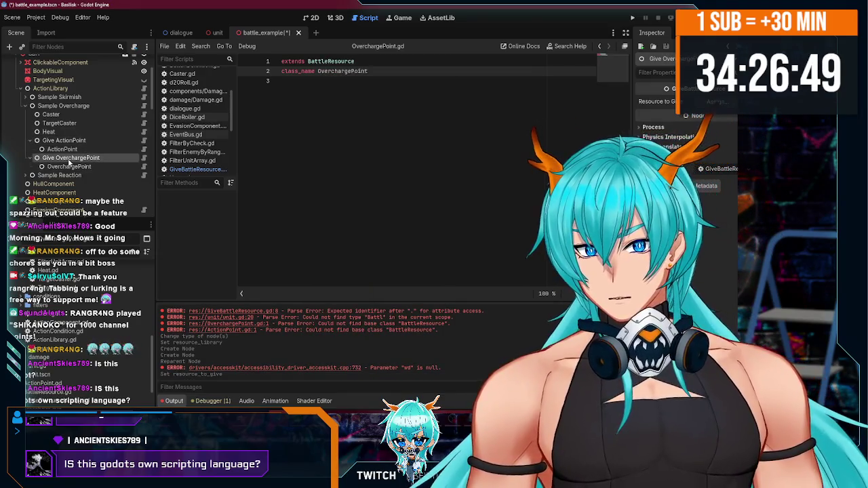
left_click(719, 101)
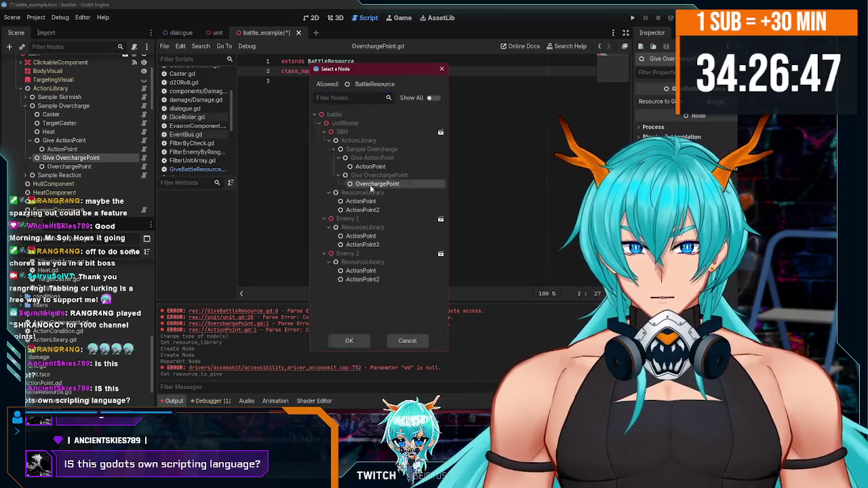
double_click(379, 187)
key("ctrl+s")
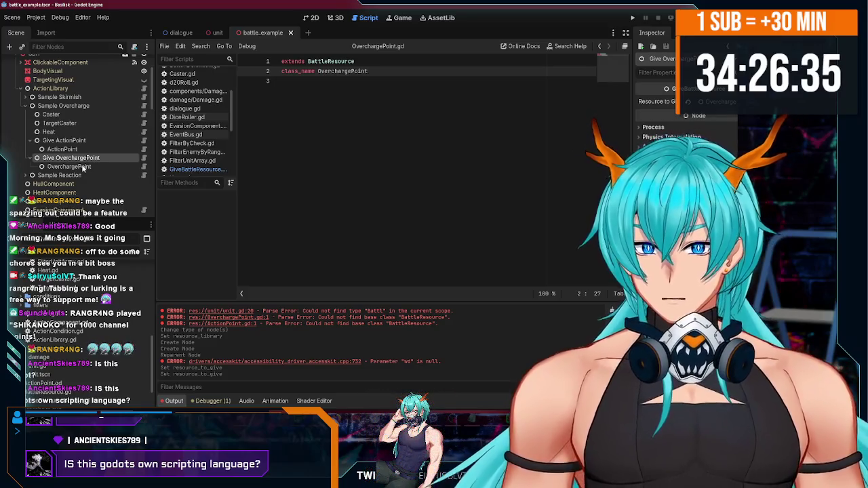
Step: Verify the assigned resources by inspecting the Give nodes and their children
left_click(77, 142)
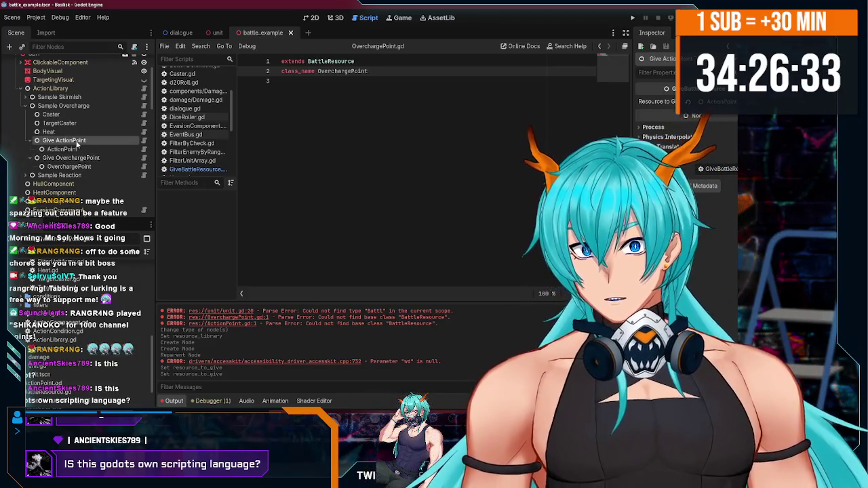
left_click(82, 158)
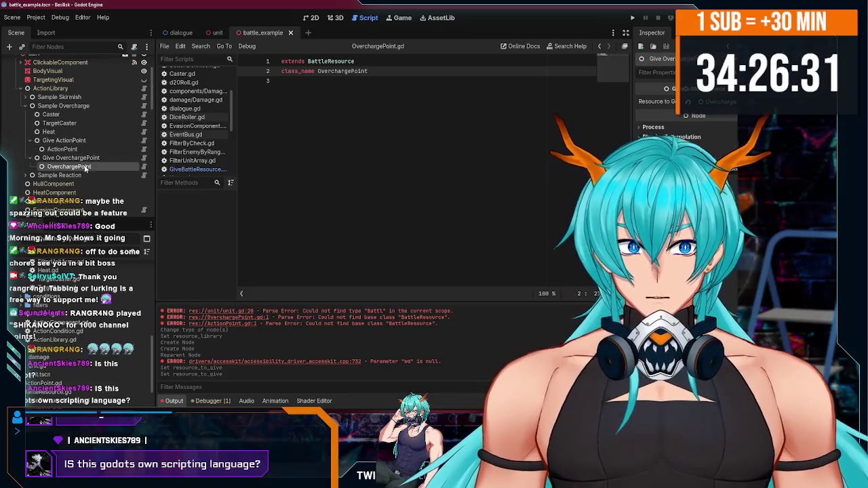
left_click(32, 140)
left_click(33, 149)
left_click(33, 149)
left_click(32, 140)
left_click(95, 141)
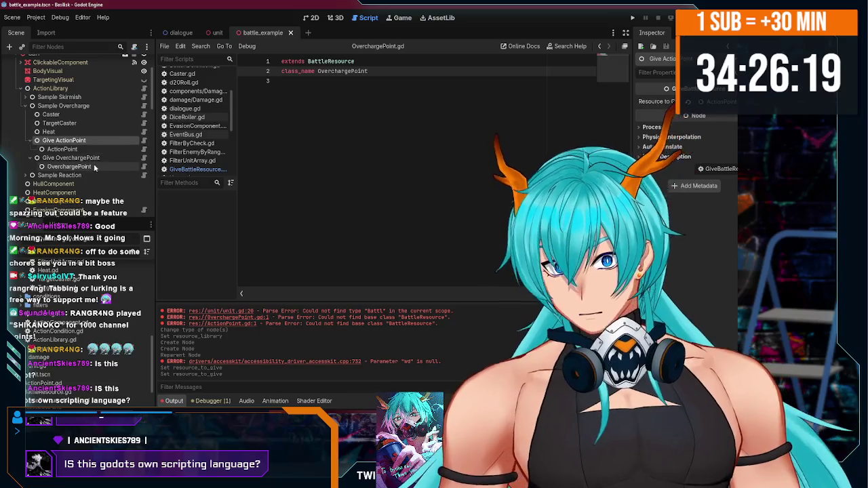
left_click(89, 149)
left_click(71, 141)
key("Down")
key("Down")
key("Down")
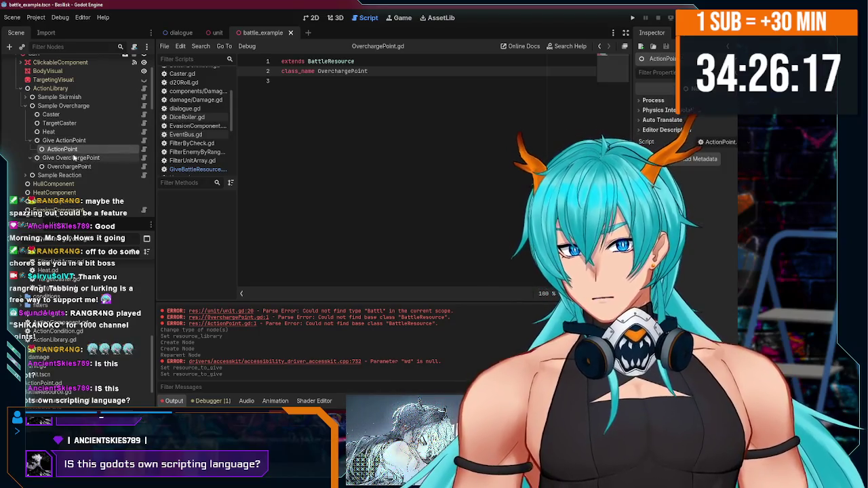
Step: Expand the Sample Skirmish action and open the ActionPoint script
key("Up")
key("Up")
key("Up")
left_click(55, 97)
left_click(23, 96)
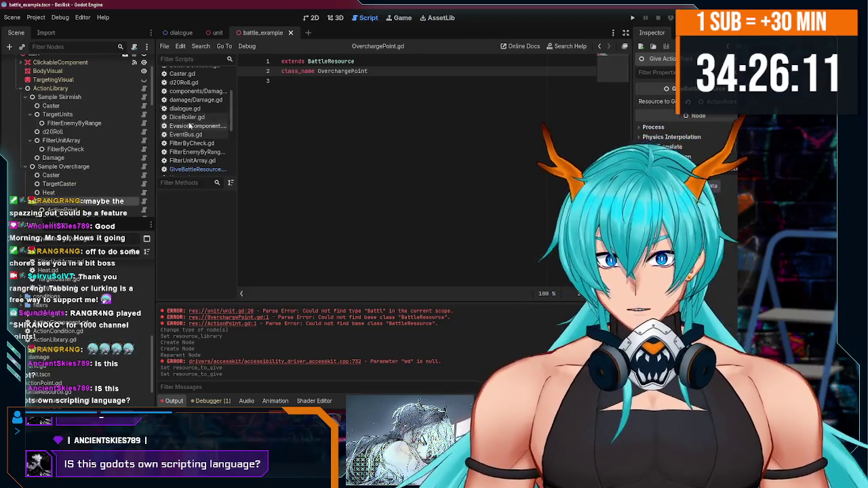
scroll(190, 134, "up", 3)
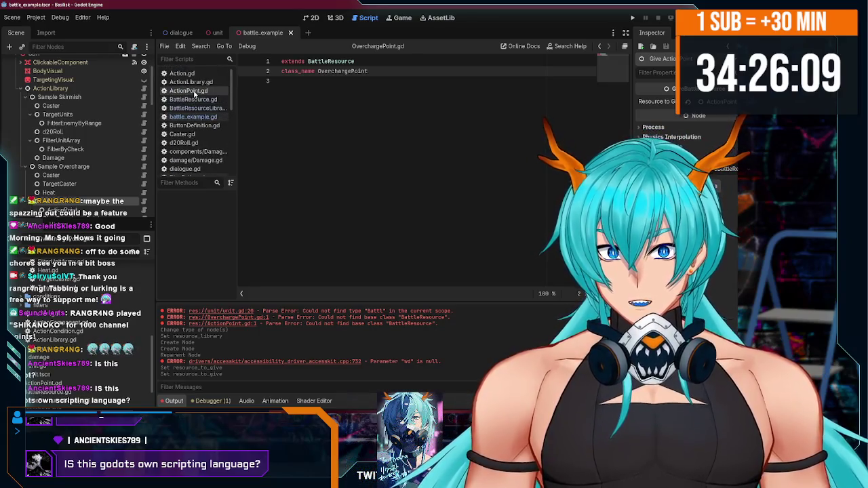
left_click(194, 92)
Step: Switch to GiveBattleResource.gd and review its code
scroll(200, 98, "down", 2)
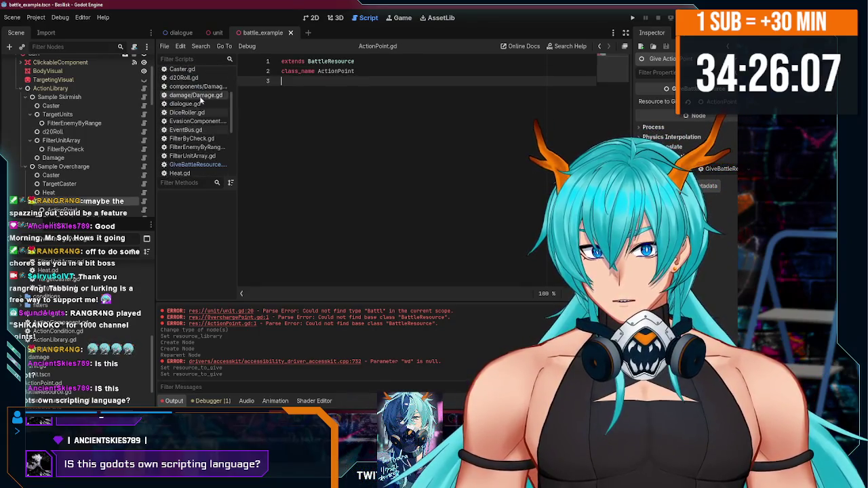
scroll(200, 122, "down", 3)
left_click(199, 139)
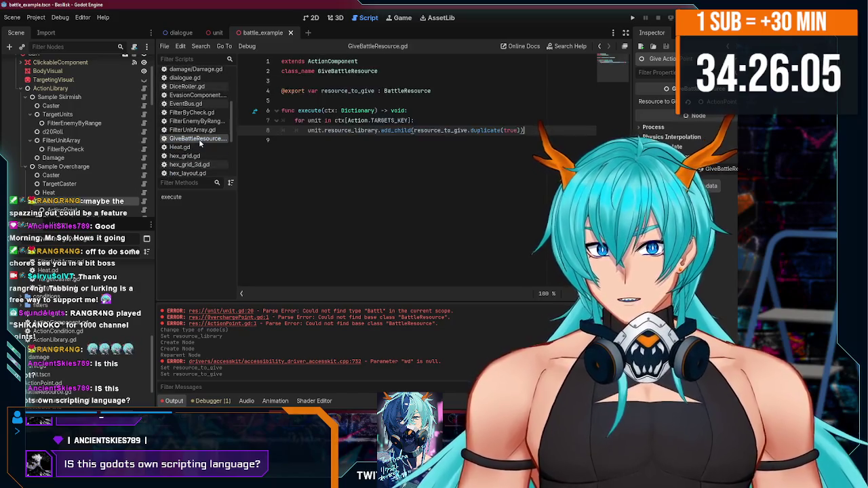
mouse_move(524, 130)
left_mouse_down()
mouse_move(339, 120)
mouse_move(280, 60)
left_mouse_up()
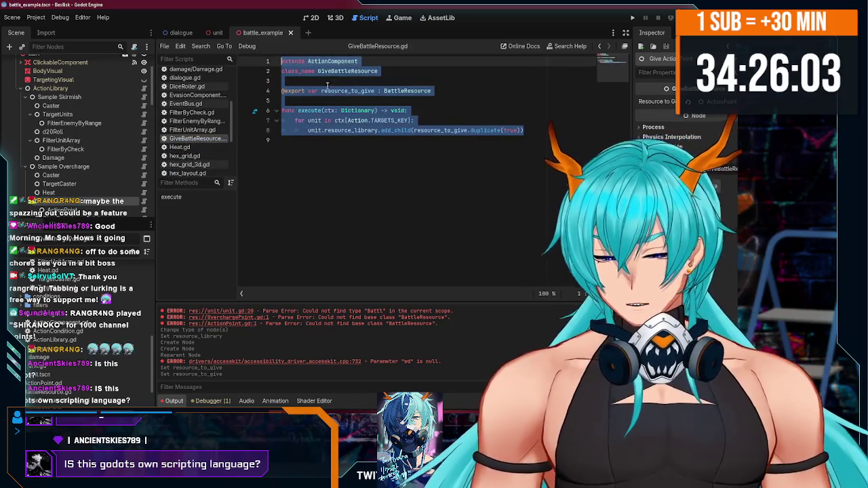
left_click(407, 110)
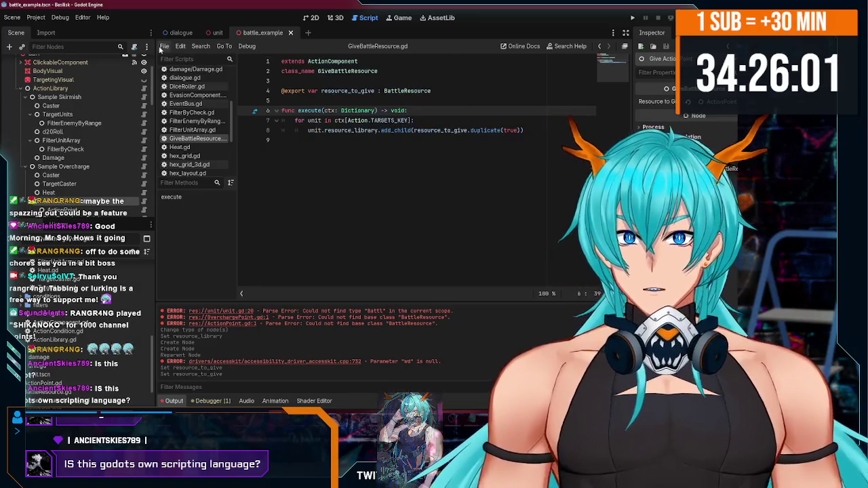
left_click(165, 47)
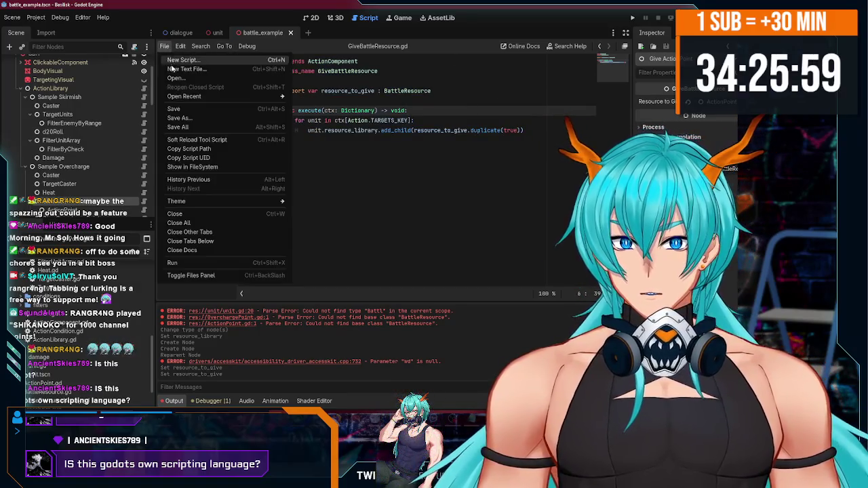
Step: Create TakeBattleResource.gd with the give code, renaming class_name to TakeBattleResource
left_click(174, 61)
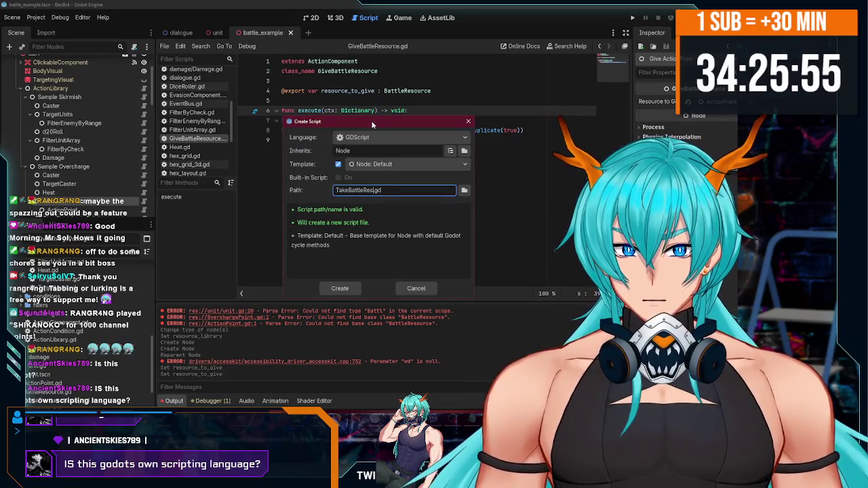
key("Return")
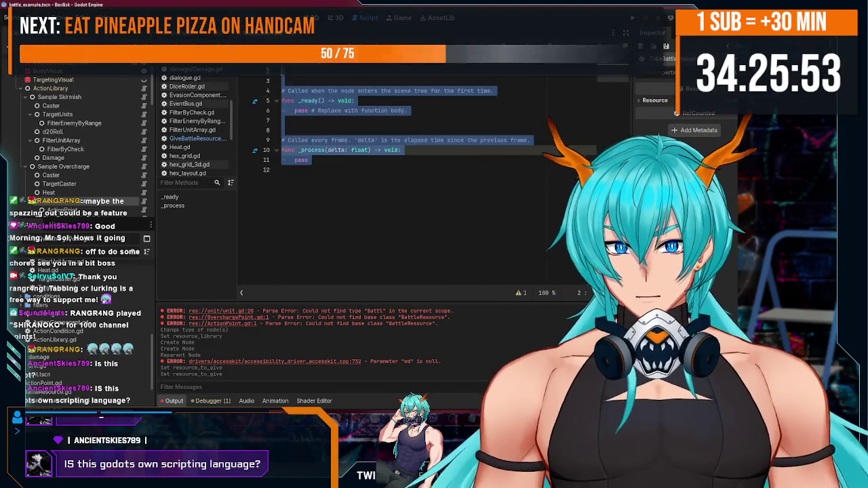
scroll(110, 174, "up", 2)
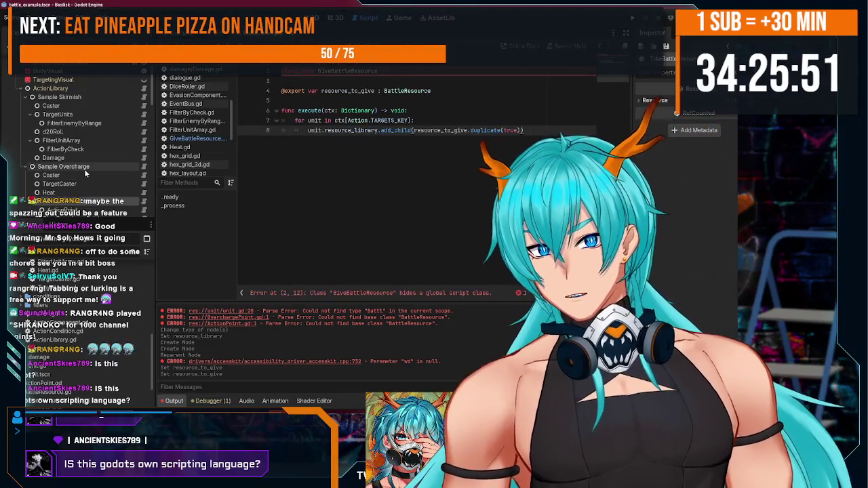
scroll(110, 175, "down", 3)
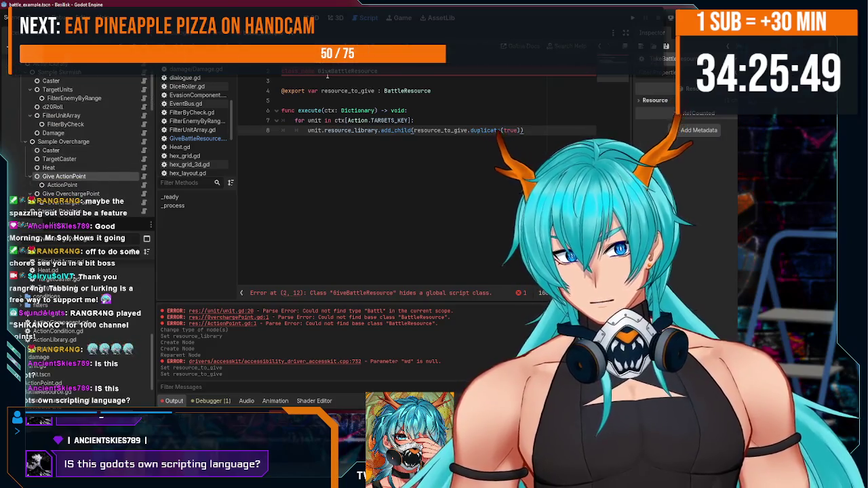
left_click(327, 72)
left_click_drag(331, 72, 318, 71)
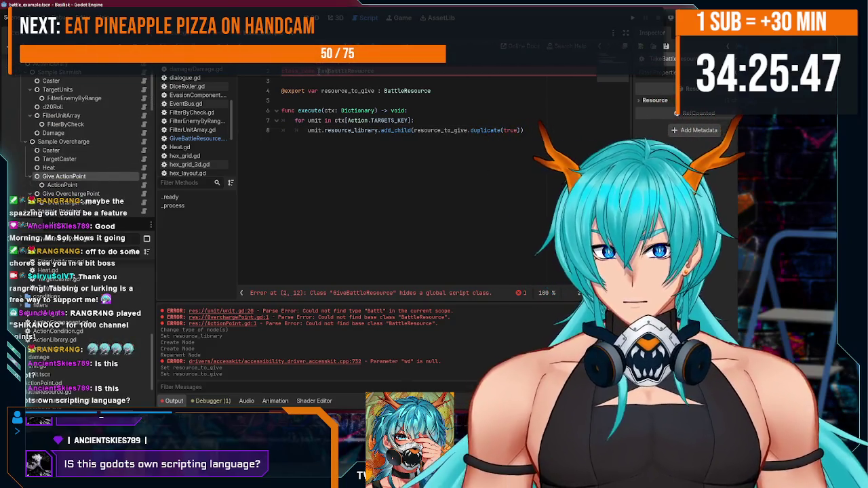
type("Take")
left_click(374, 91)
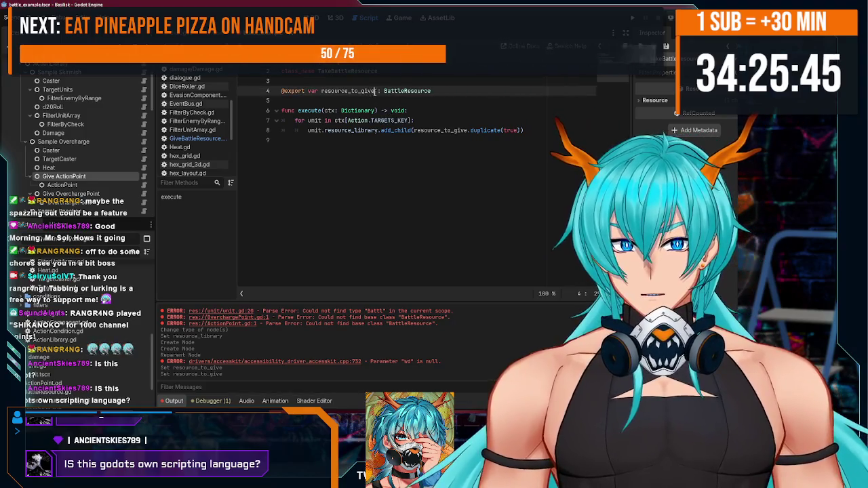
Step: Rename the export to resource_to_take, retype it as String = "", and save
type("take")
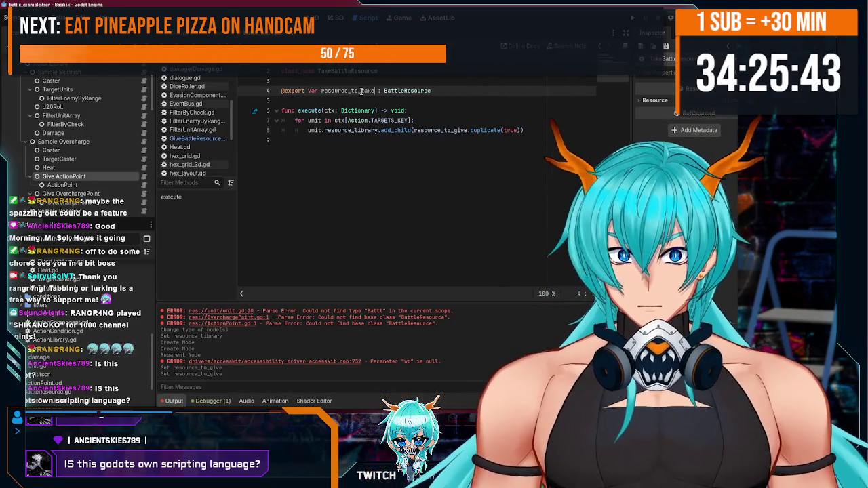
key("ctrl+s")
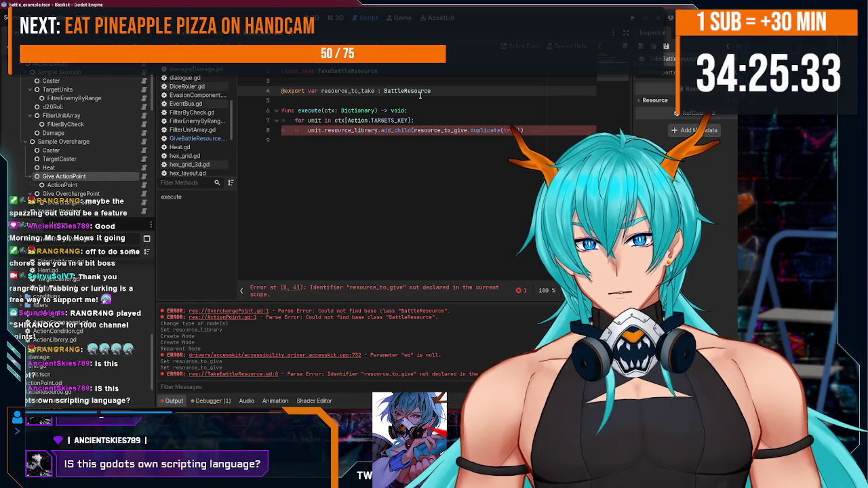
scroll(98, 142, "up", 3)
double_click(407, 91)
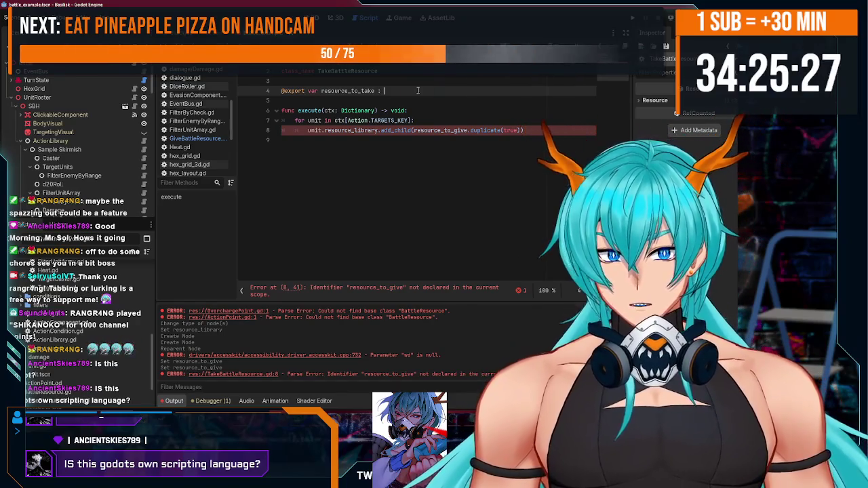
key("BackSpace")
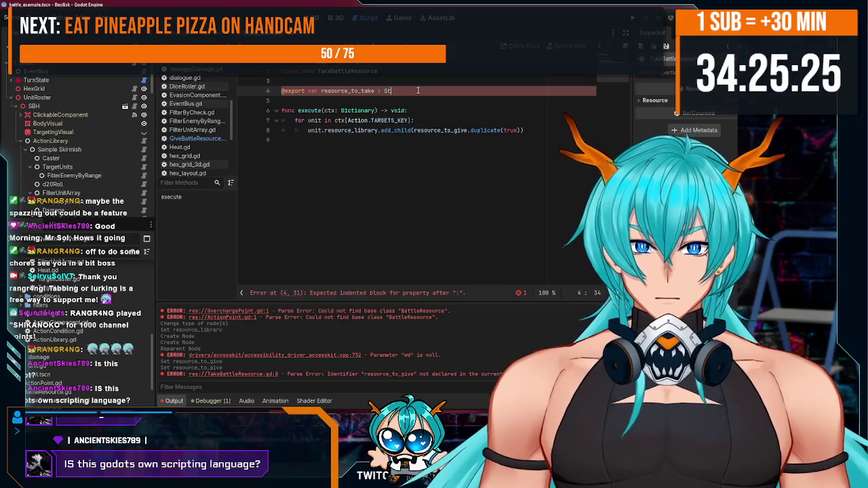
key("BackSpace")
type("r")
key("BackSpace")
type("tring = \"")
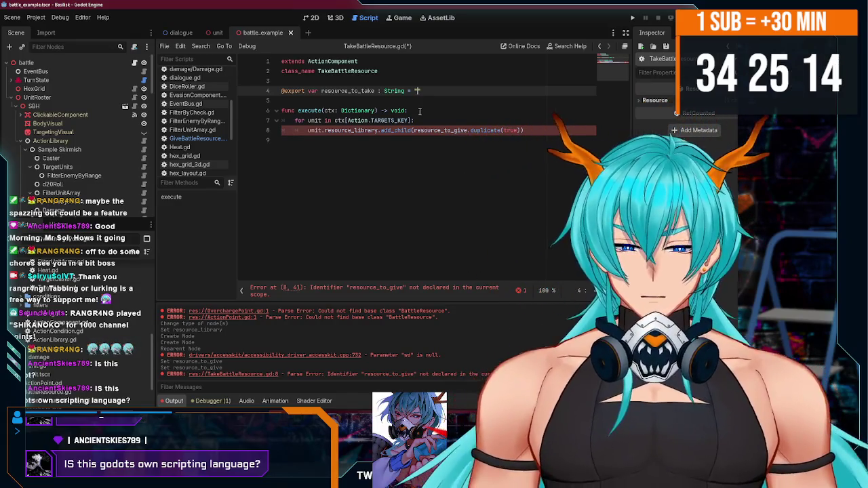
key("ctrl+s")
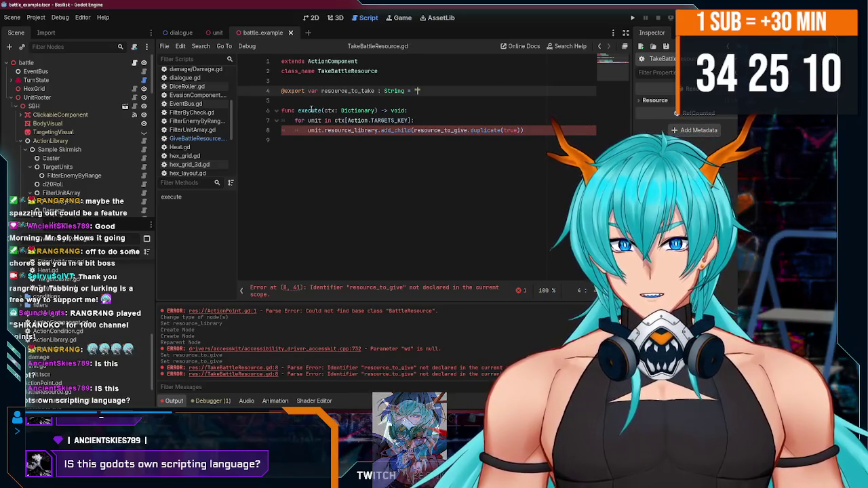
Step: Add var resources_of_chosen_type = unit.resource_library.find_children(), delete add_child, and save
left_click(333, 120)
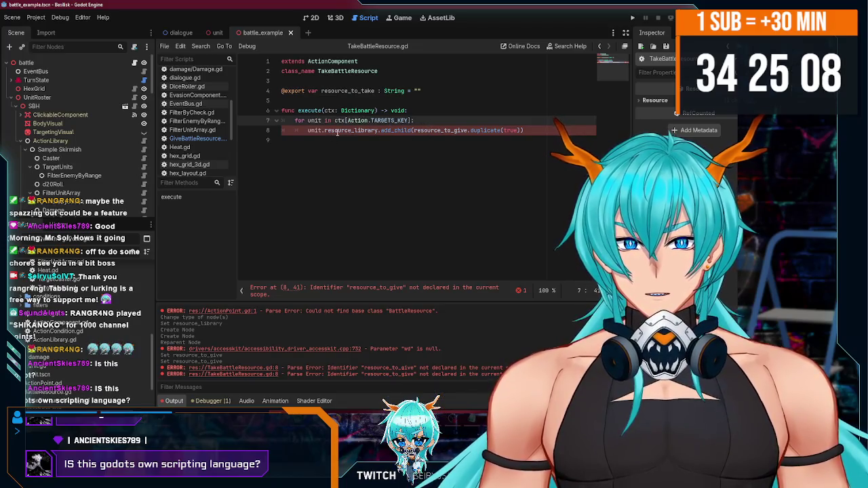
key("Return")
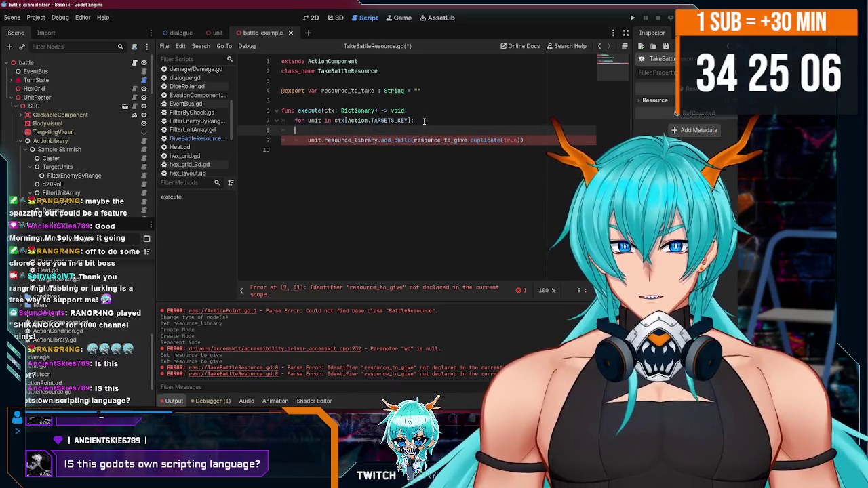
type("var resources_of_ch")
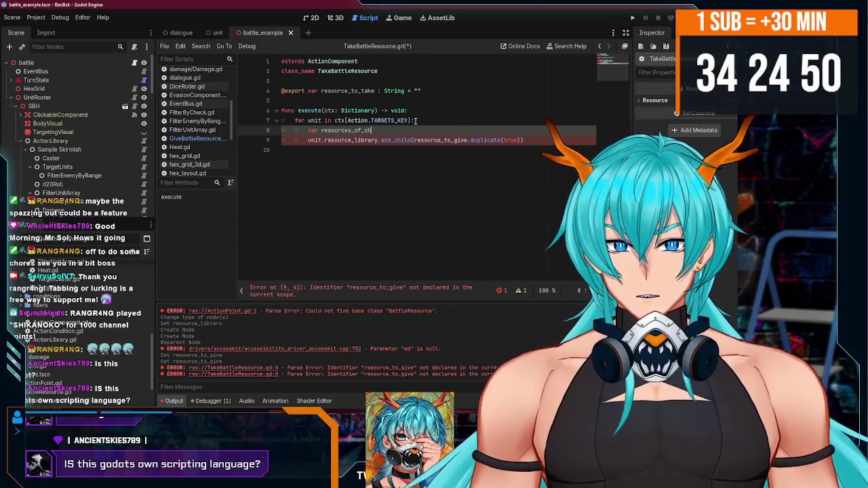
type("osen_type = ")
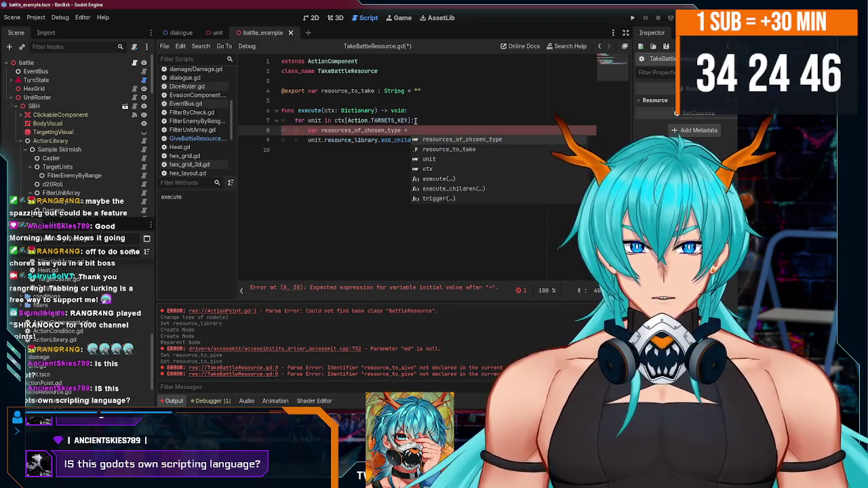
type("unit.resource_library.")
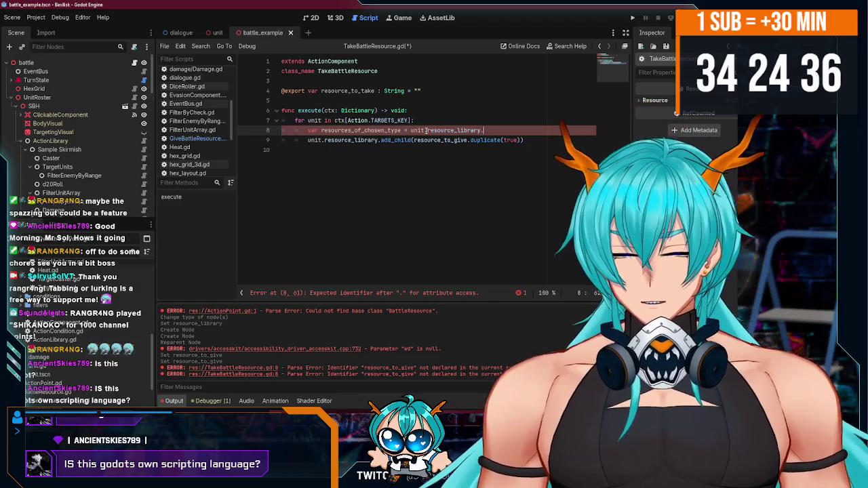
type("find_children(")
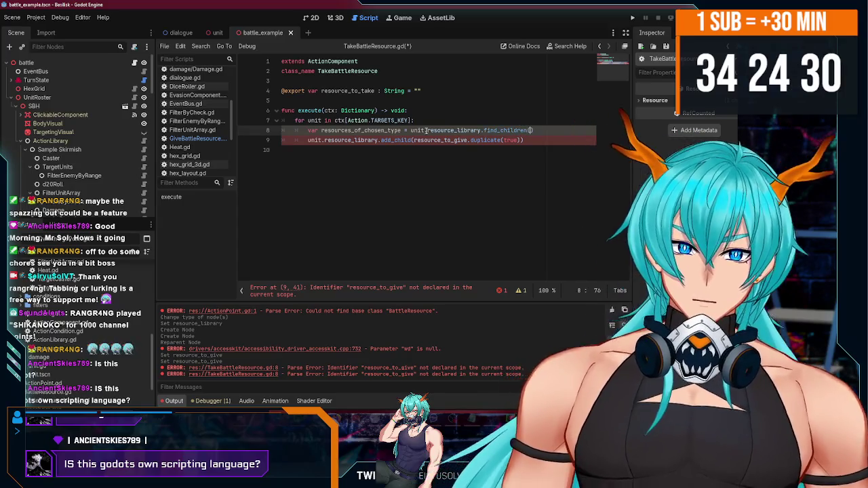
triple_click(372, 140)
key("BackSpace")
key("BackSpace")
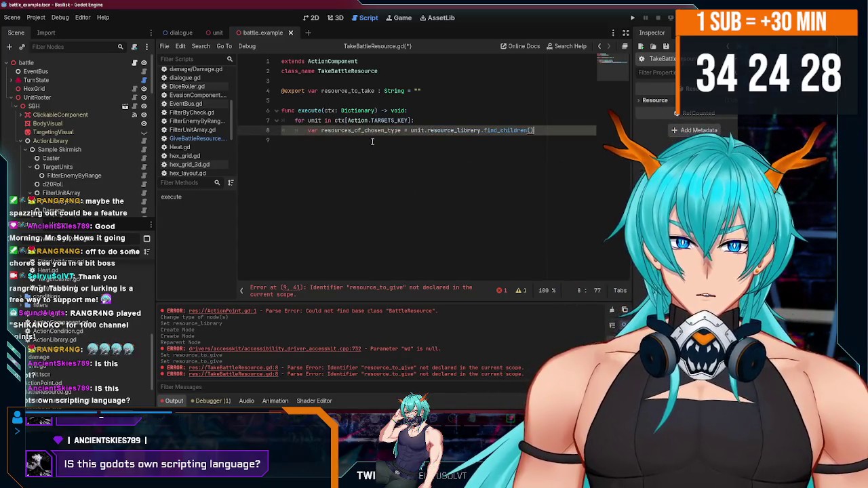
key("ctrl+s")
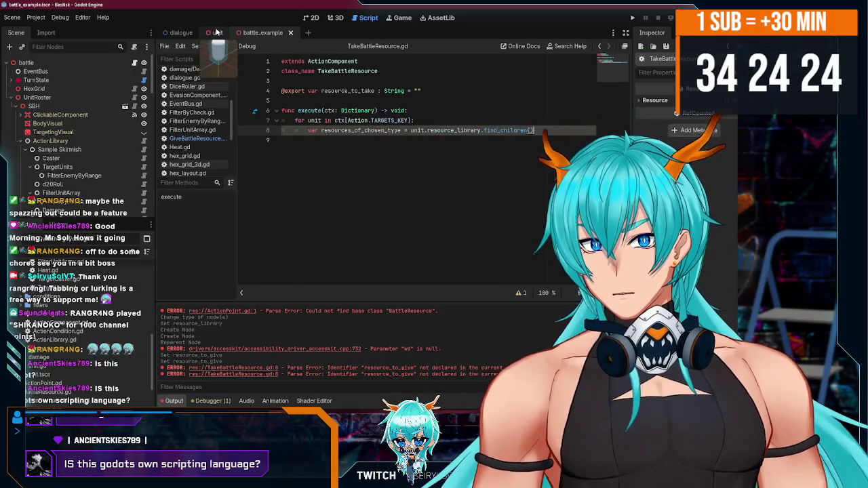
Step: Close the scripts open in the unit scene
left_click(217, 32)
double_click(352, 131)
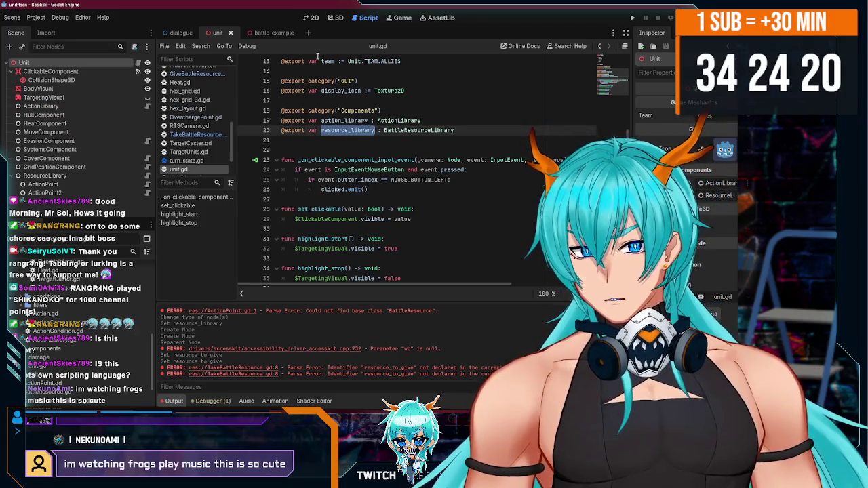
left_click(263, 32)
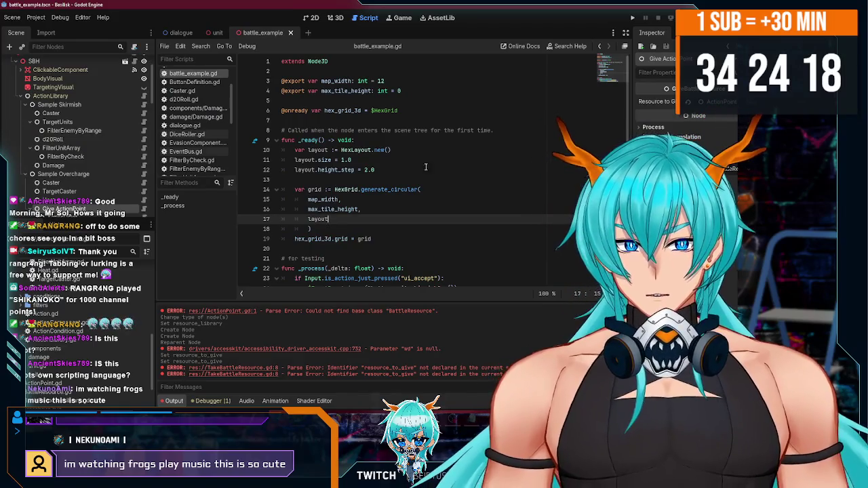
left_click(215, 32)
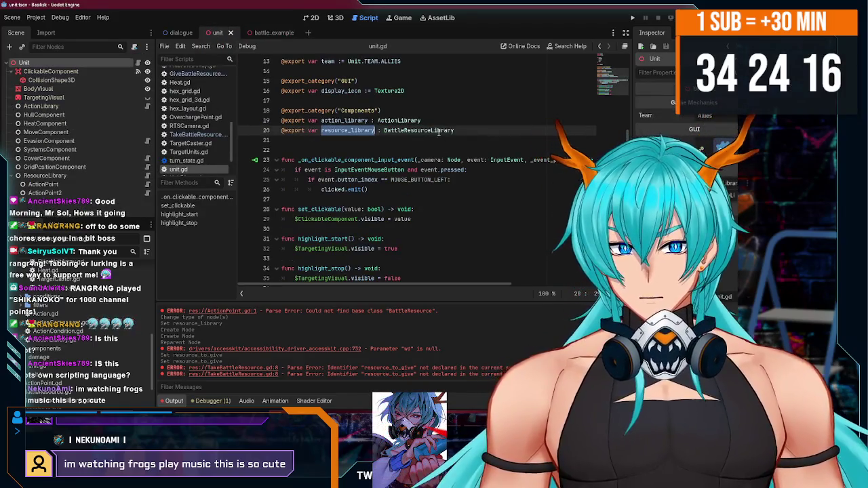
left_click(264, 33)
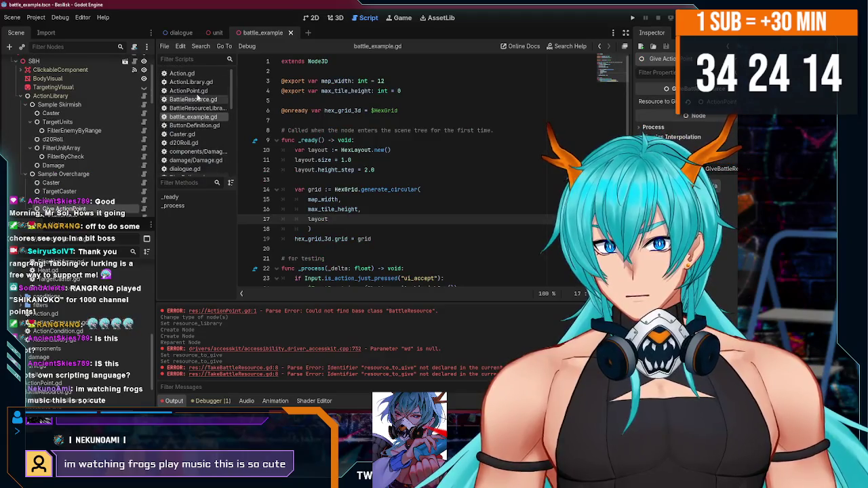
left_click(216, 32)
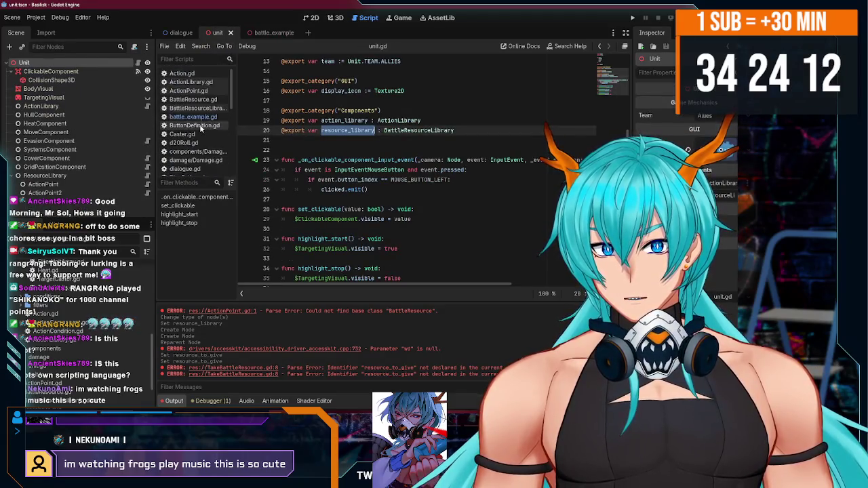
right_click(200, 90)
left_click(200, 94)
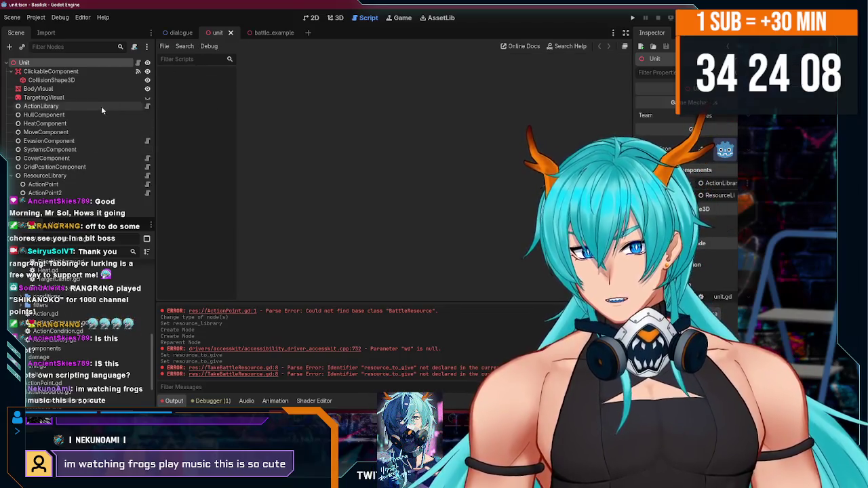
Step: Close all scripts from battle_example.gd's menu in the battle_example scene
left_click(271, 32)
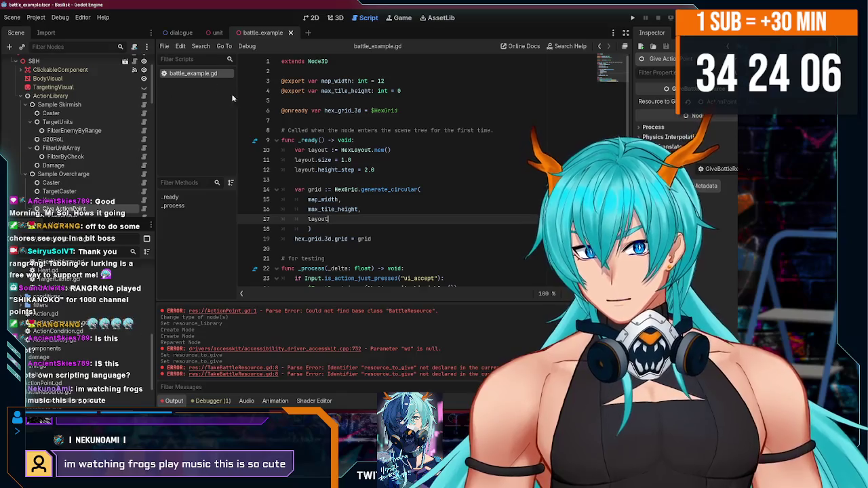
right_click(196, 75)
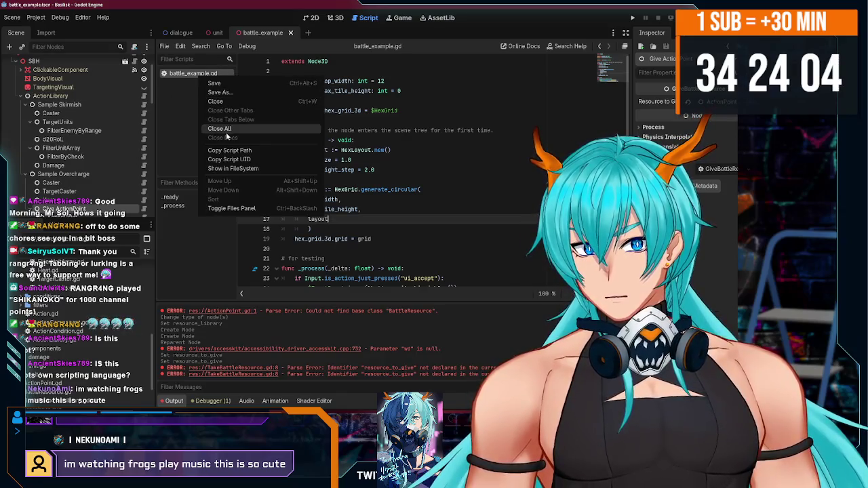
left_click(217, 134)
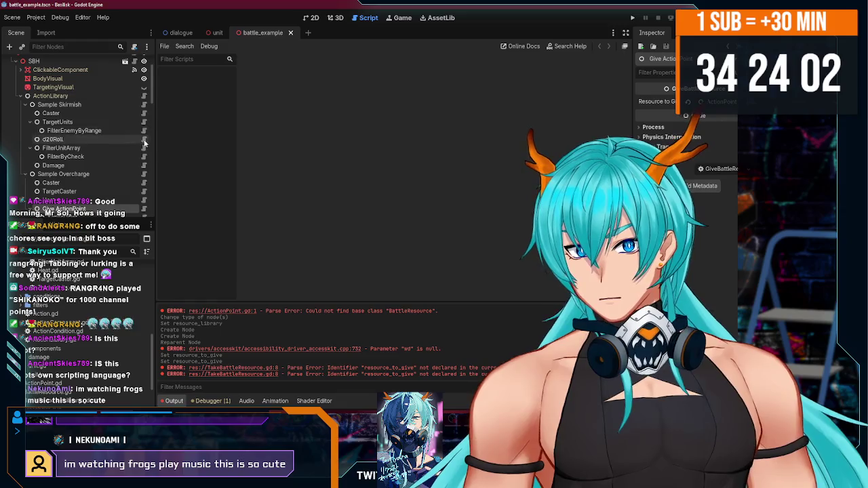
scroll(141, 149, "down", 3)
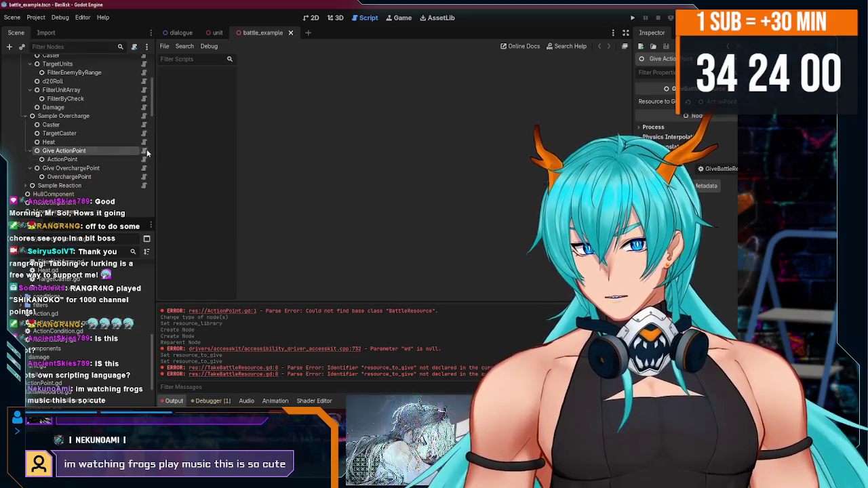
Step: Open GiveBattleResource.gd from Give ActionPoint's script icon and clear the script filter
left_click(144, 150)
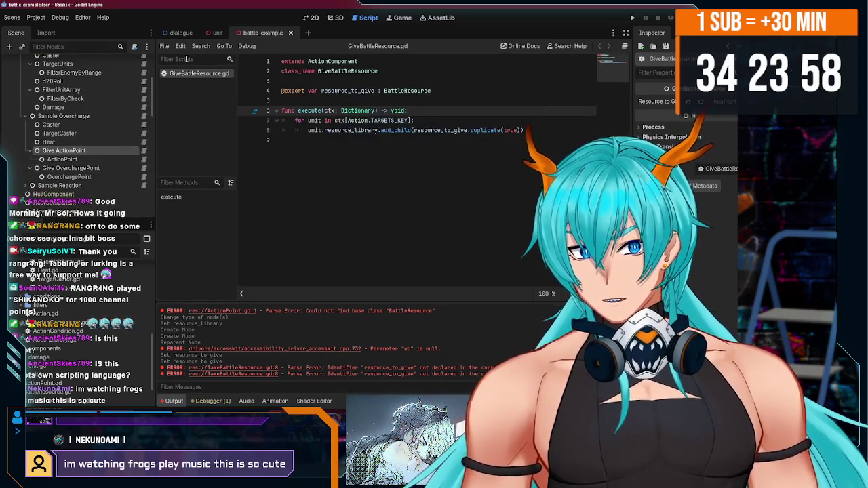
left_click(187, 59)
type("t")
key("BackSpace")
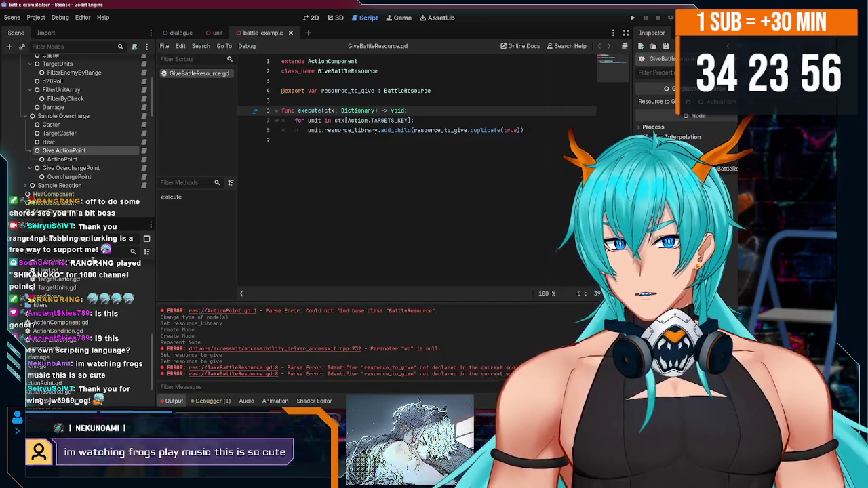
scroll(53, 364, "up", 3)
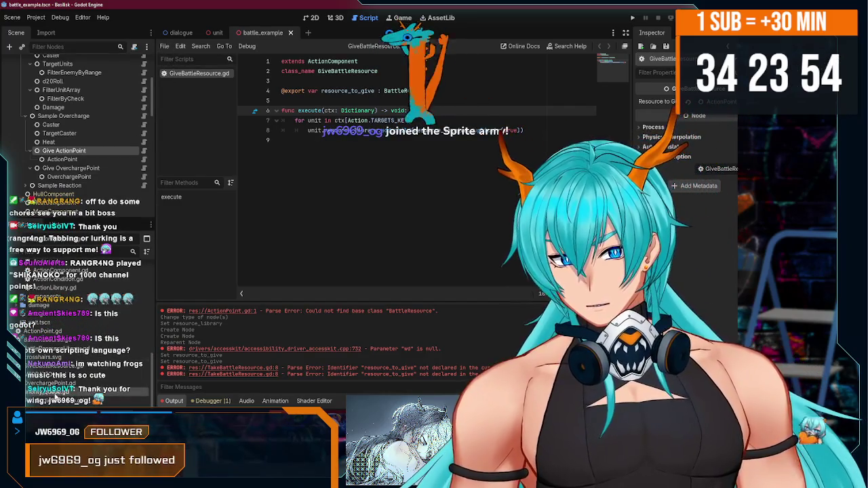
scroll(81, 366, "down", 2)
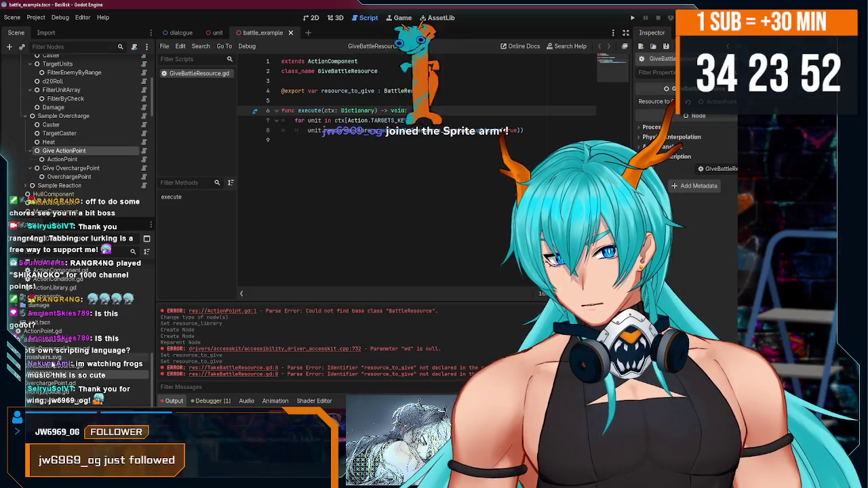
scroll(153, 367, "up", 2)
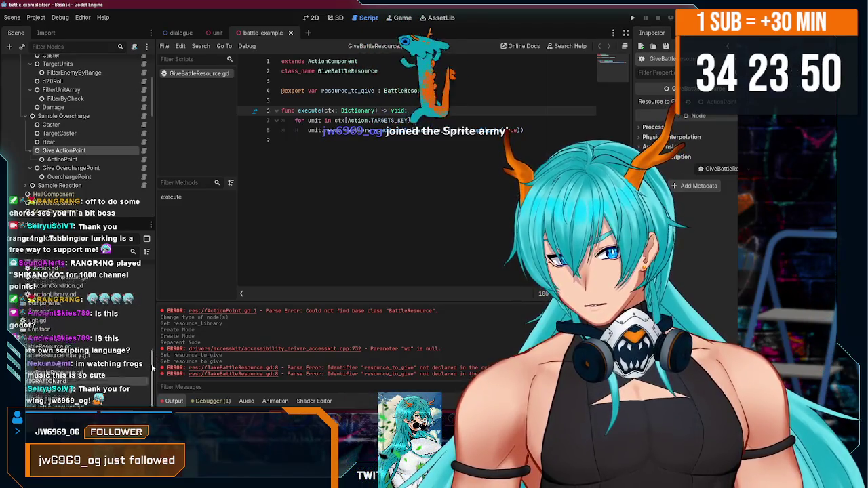
scroll(152, 371, "down", 2)
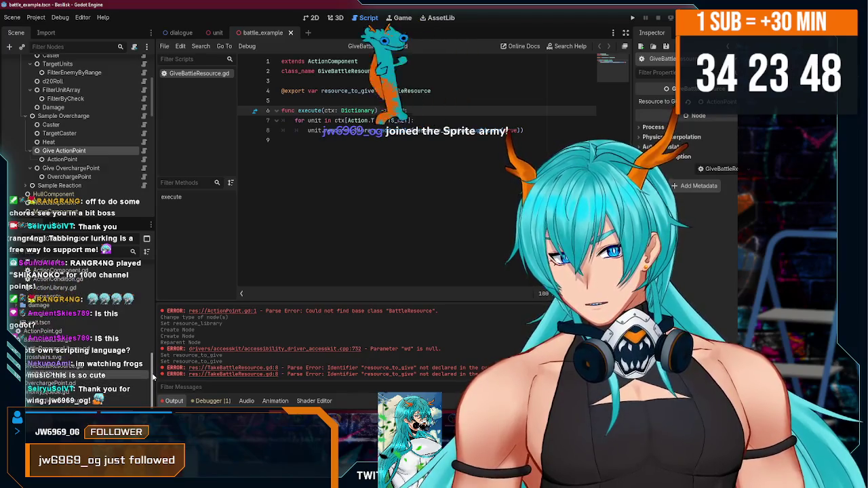
scroll(155, 366, "up", 3)
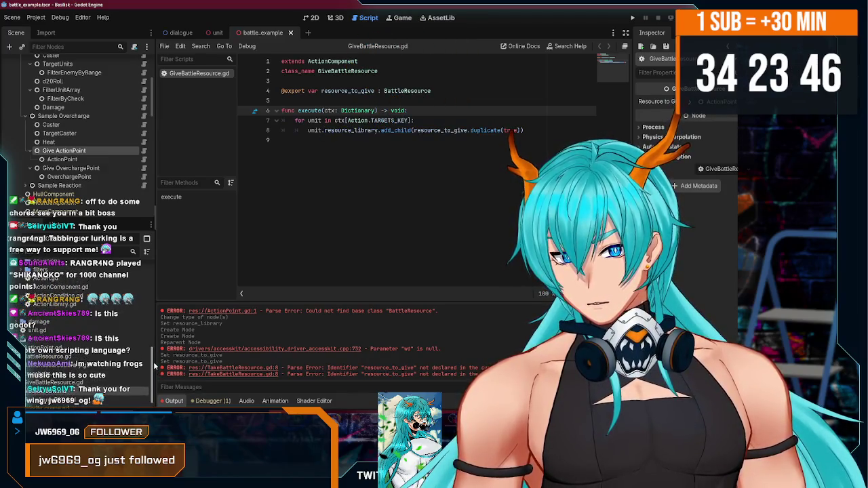
scroll(154, 350, "up", 3)
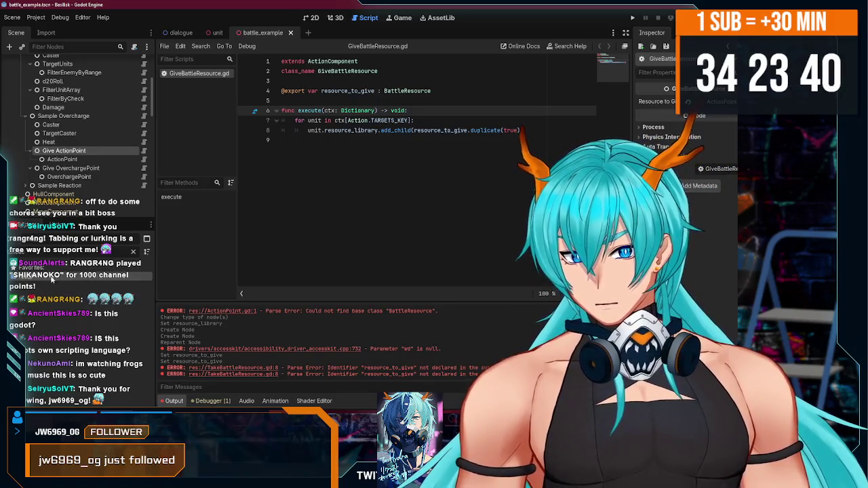
Step: Clear the FileSystem filter and review the execute loop
left_click(133, 253)
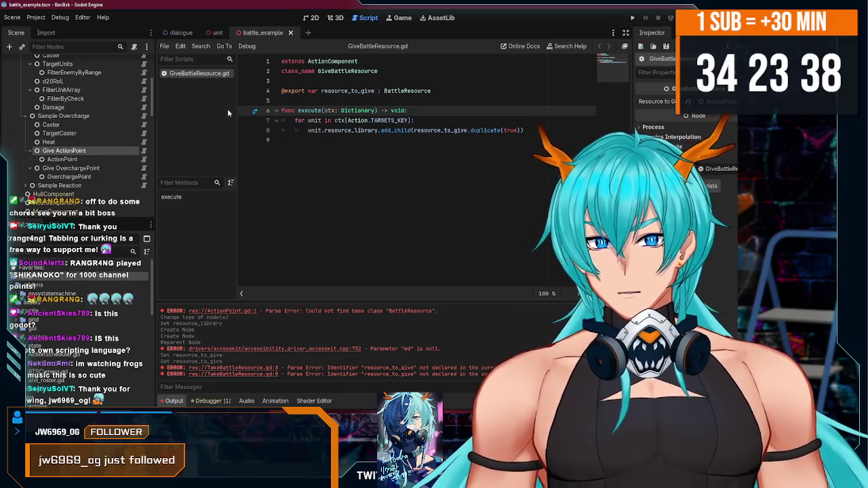
left_click(292, 143)
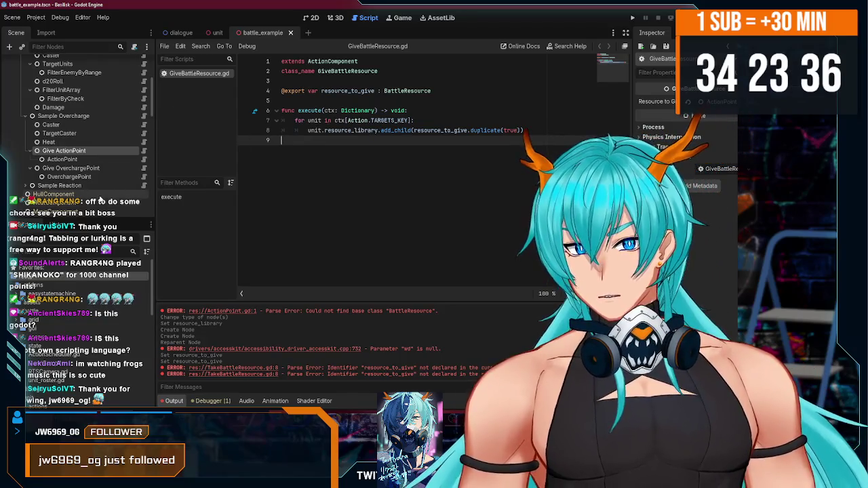
scroll(100, 169, "down", 3)
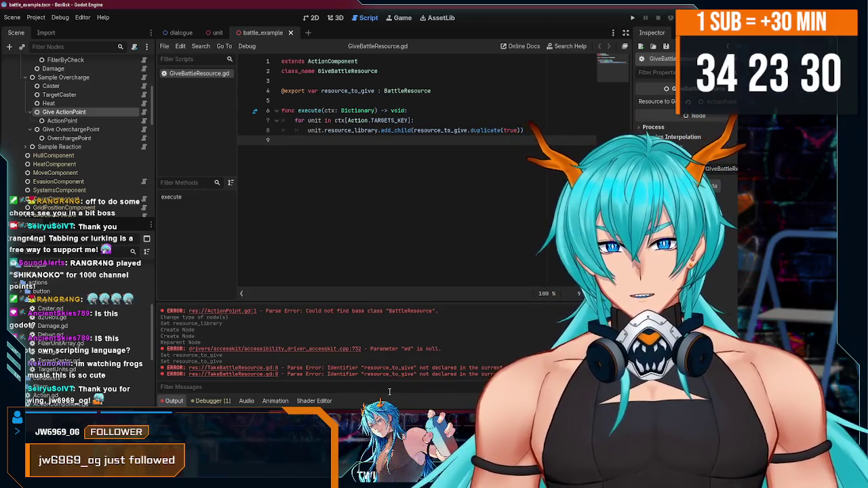
right_click(431, 483)
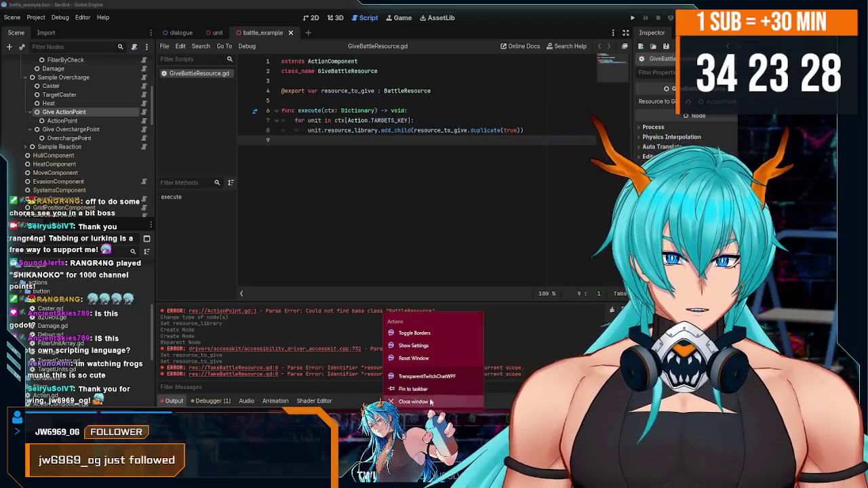
Step: Open TakeBattleResource.gd from the FileSystem dock in the script editor
left_click(414, 333)
mouse_move(69, 208)
left_mouse_down()
mouse_move(344, 144)
mouse_move(325, 155)
left_mouse_up()
mouse_move(67, 404)
left_mouse_down()
mouse_move(48, 406)
mouse_move(204, 116)
mouse_move(71, 403)
mouse_move(63, 404)
left_mouse_up()
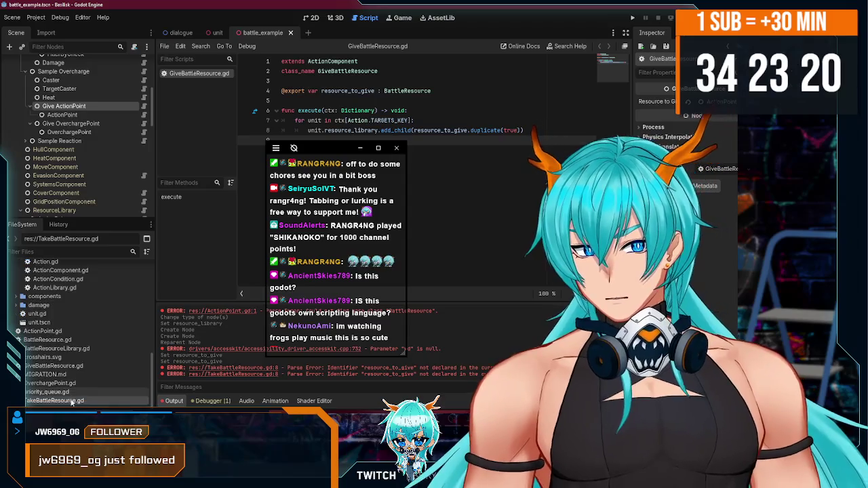
double_click(62, 401)
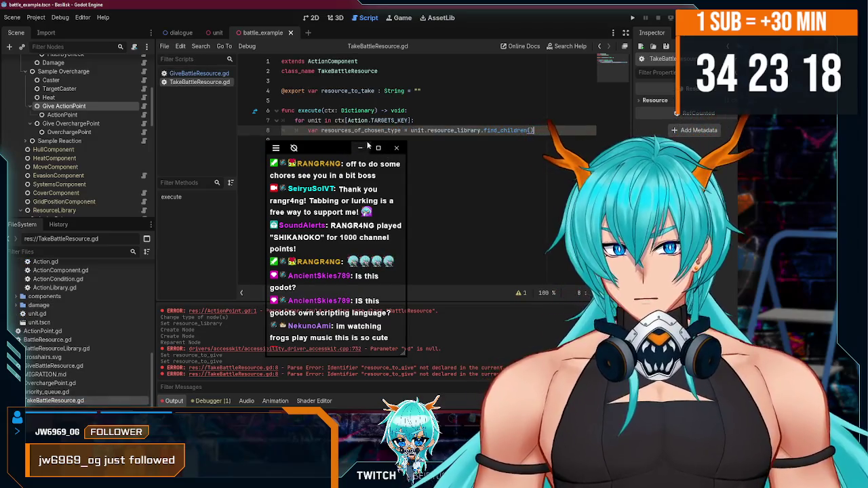
left_click_drag(320, 149, 62, 190)
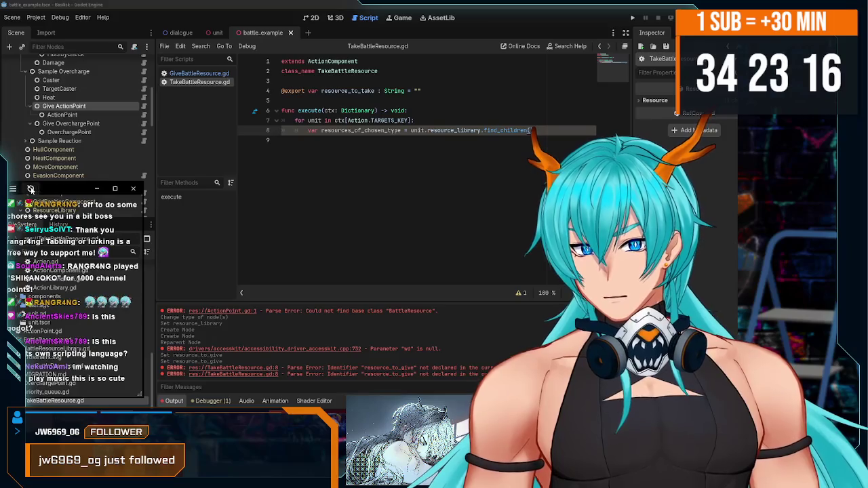
Step: Save, then begin an indented line 9 in the loop reading 'action.find_'
left_click(375, 142)
key("ctrl+s")
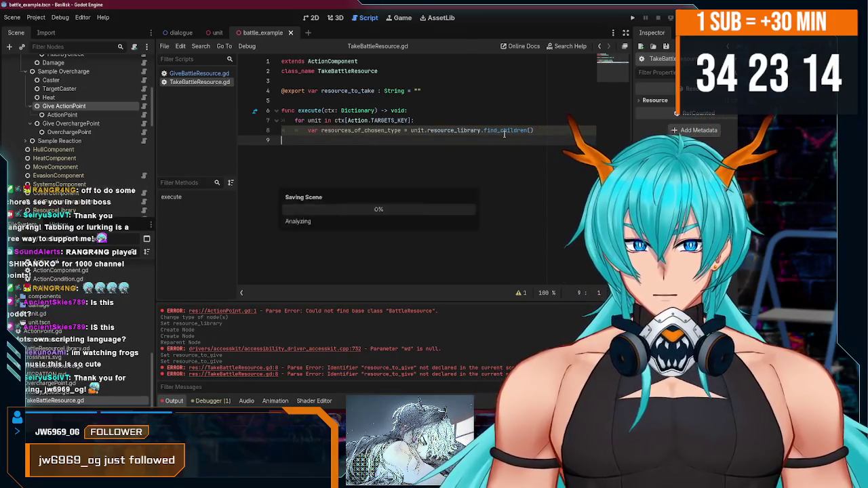
left_click(484, 130)
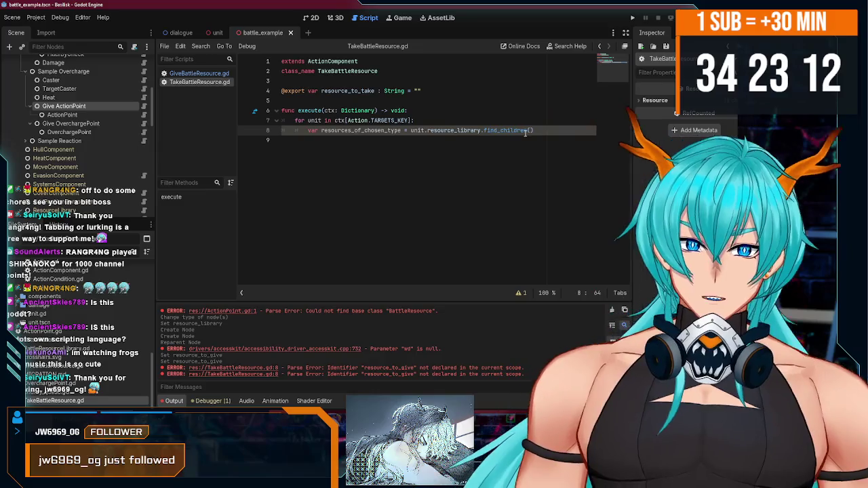
left_click(484, 142)
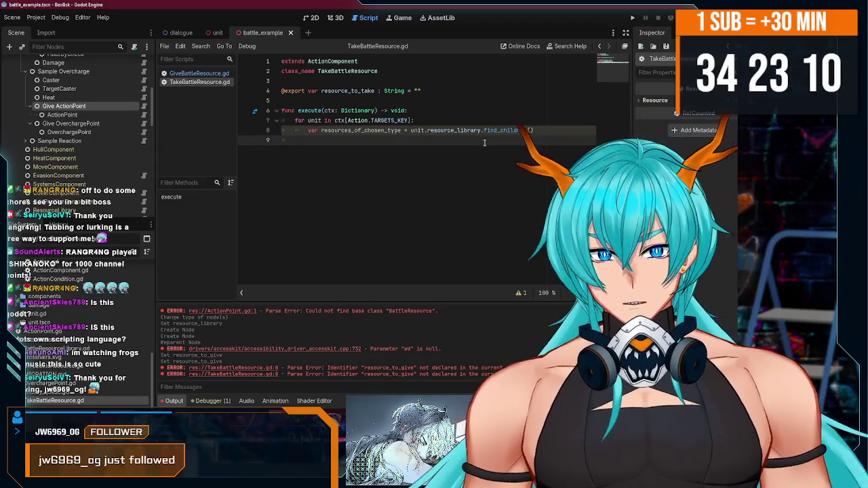
key("Tab")
type("action.find_")
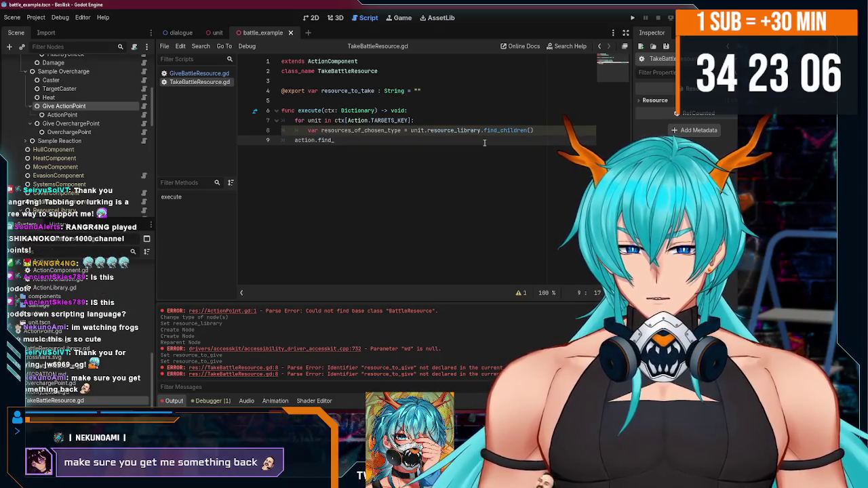
Step: Review line 8's find_children call and select the whole resources_of_chosen_type statement for removal
key("BackSpace")
key("ctrl+z")
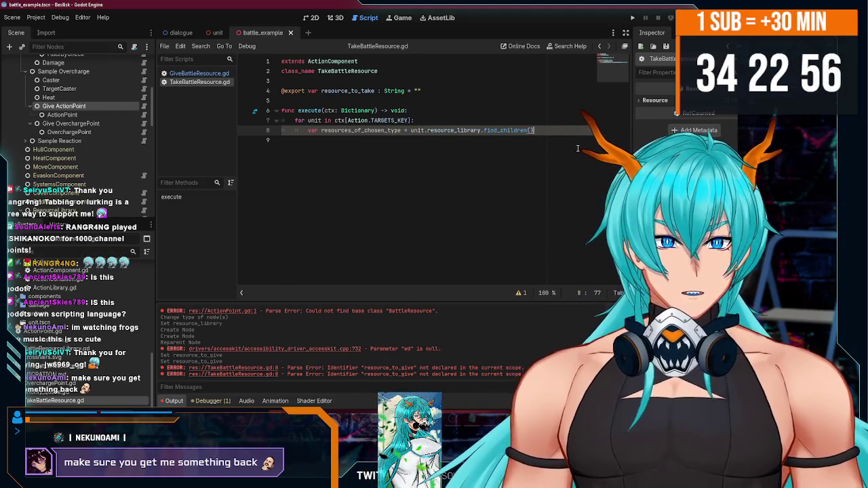
left_click(534, 131)
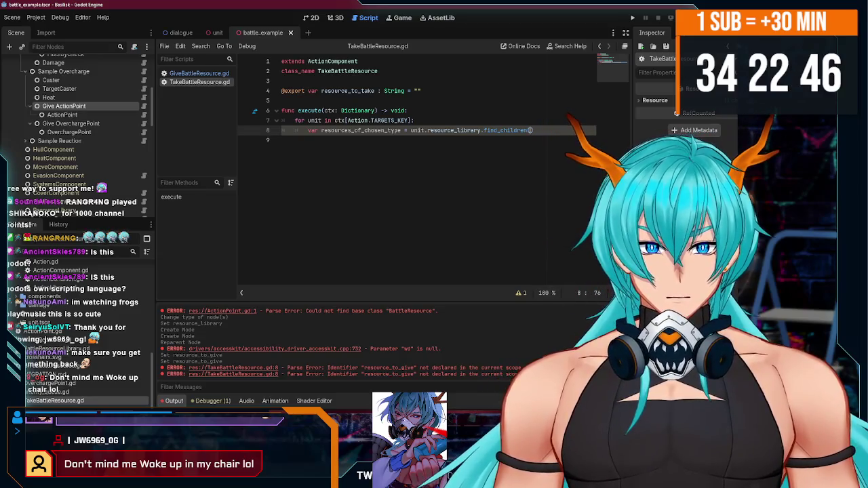
left_click(542, 134)
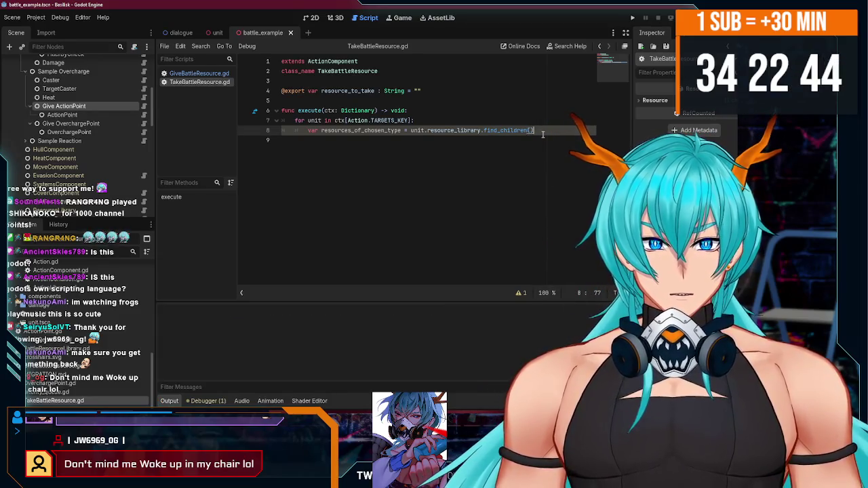
key("Left")
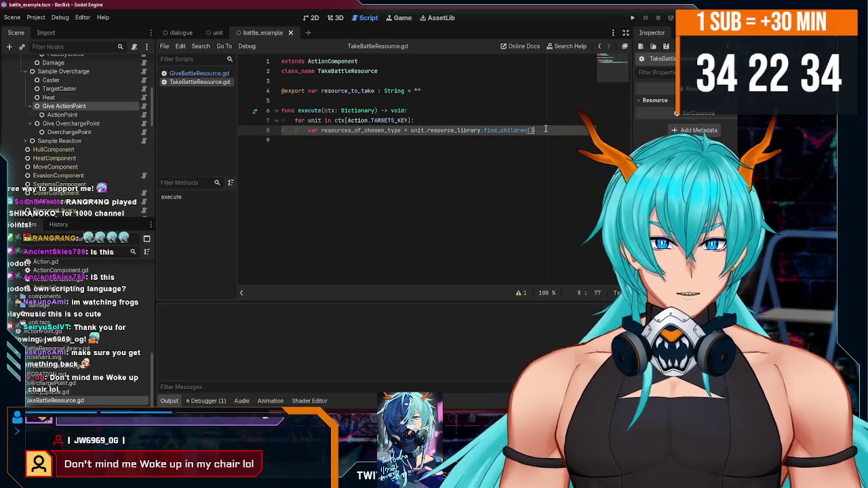
left_click(545, 130)
left_click_drag(545, 130, 308, 129)
Step: Replace line 8 with 'var node : Node = Node.new()'
key("BackSpace")
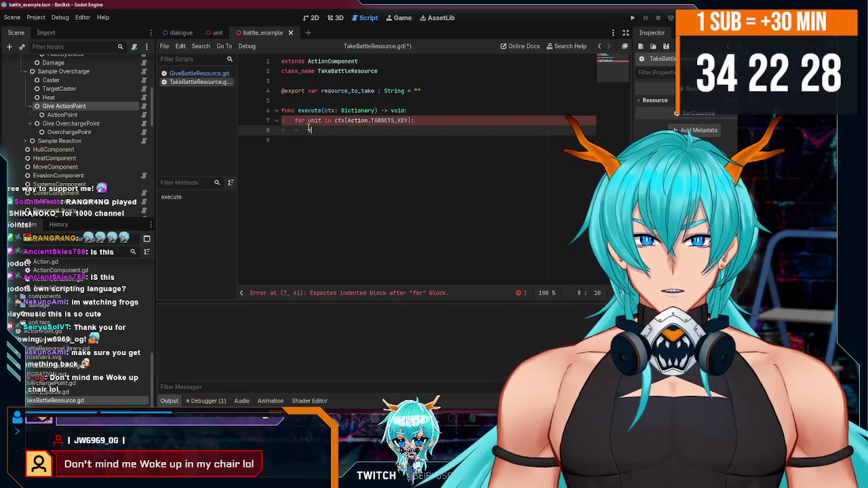
type("var acv")
key("BackSpace")
type("no")
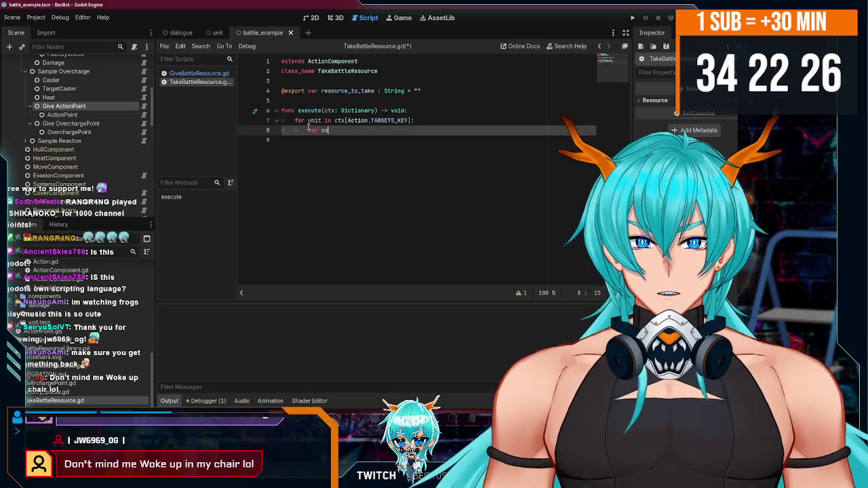
type("de : Node =")
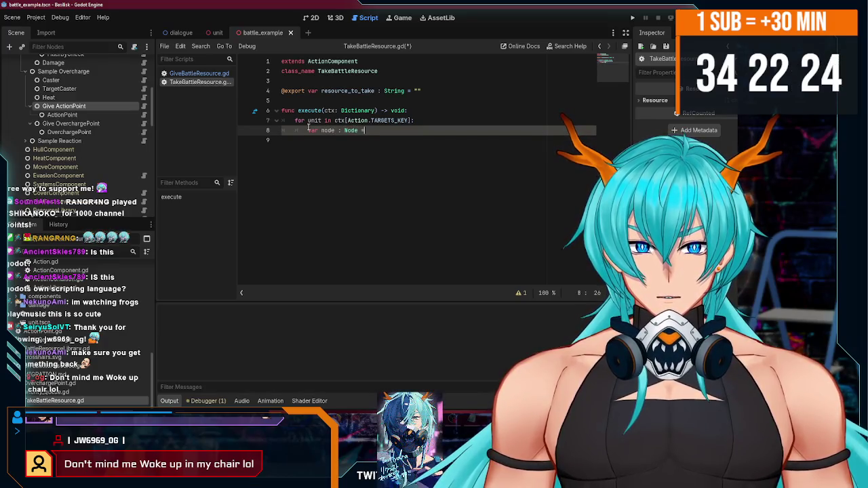
type(" Node.new")
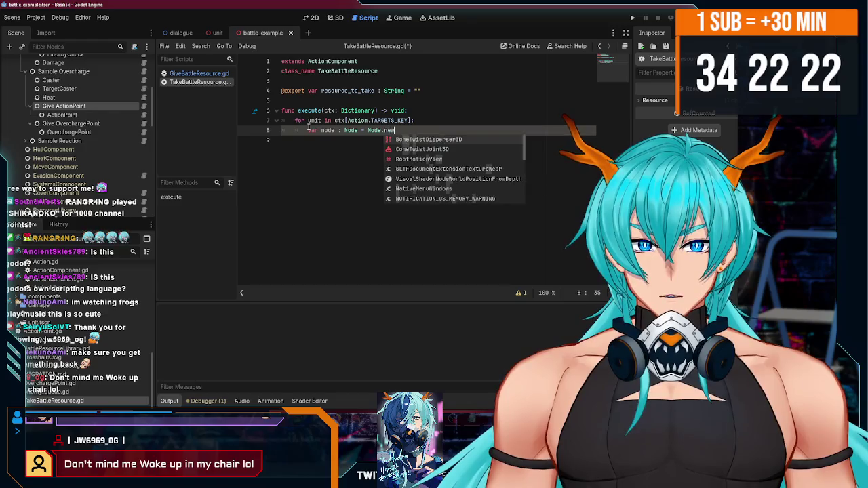
type("()")
key("Return")
Step: Add node.find_children("", resource_to_take) on line 9 and save the script
type("nod")
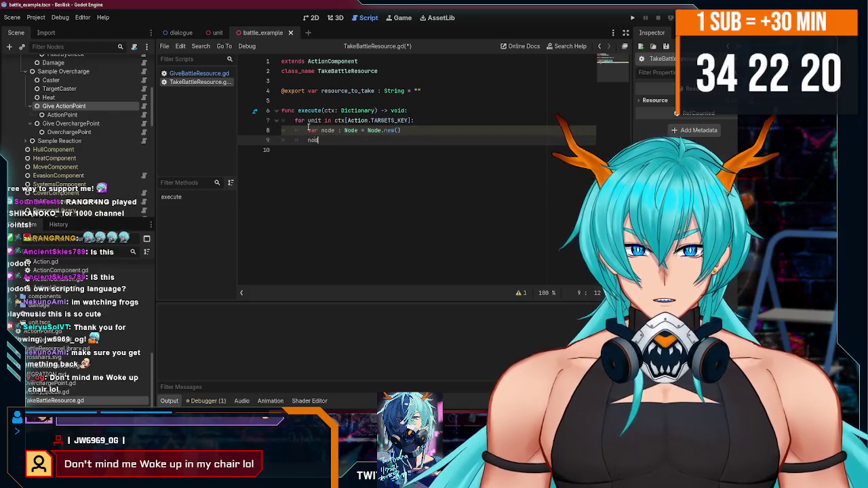
type("e.find")
key("Down")
key("Return")
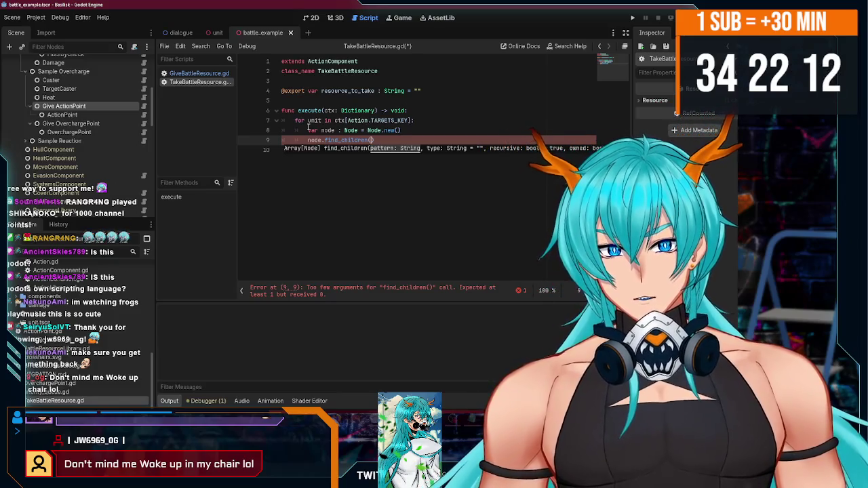
type("\"\", reso")
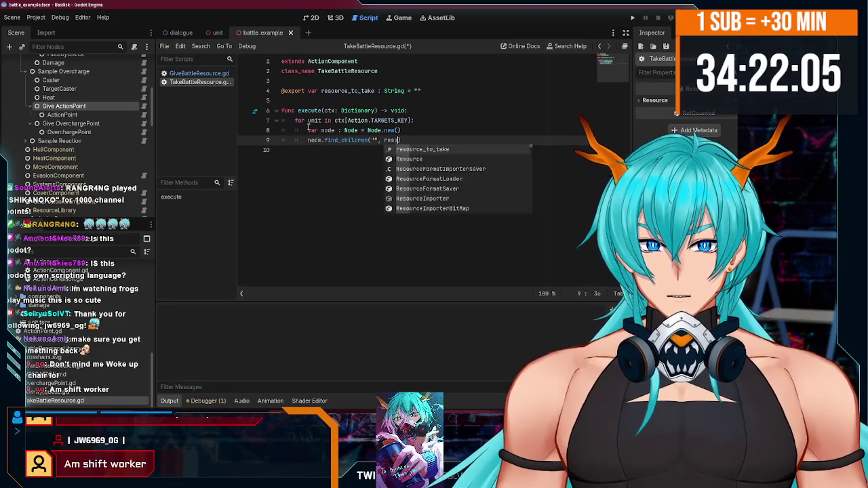
key("Return")
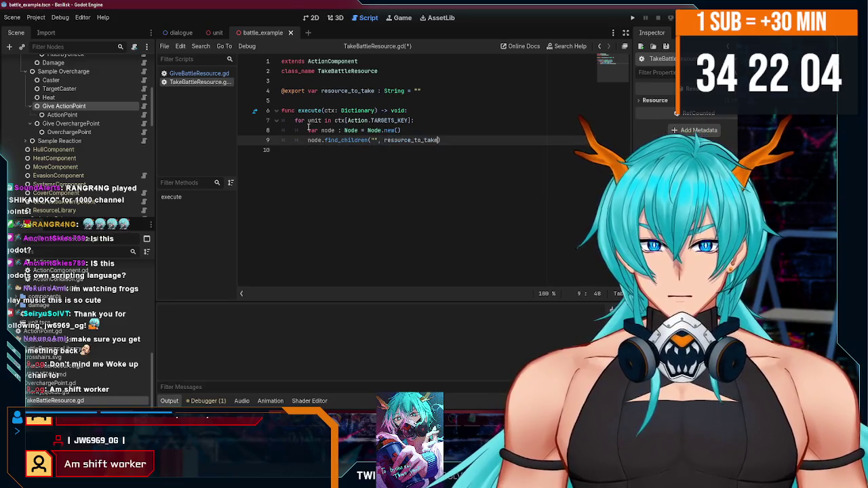
key("ctrl+s")
double_click(327, 130)
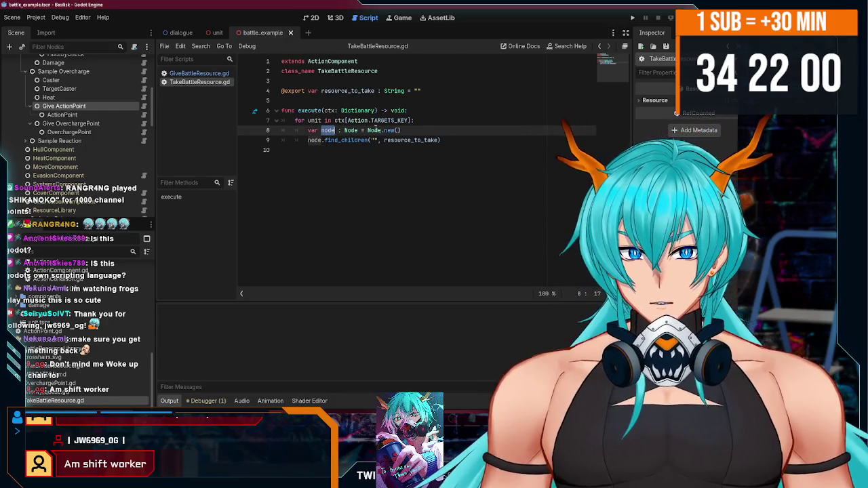
Step: Change line 8 to 'var resource_library : BattleResourceLibrary = unit.resource_library' and save
double_click(350, 130)
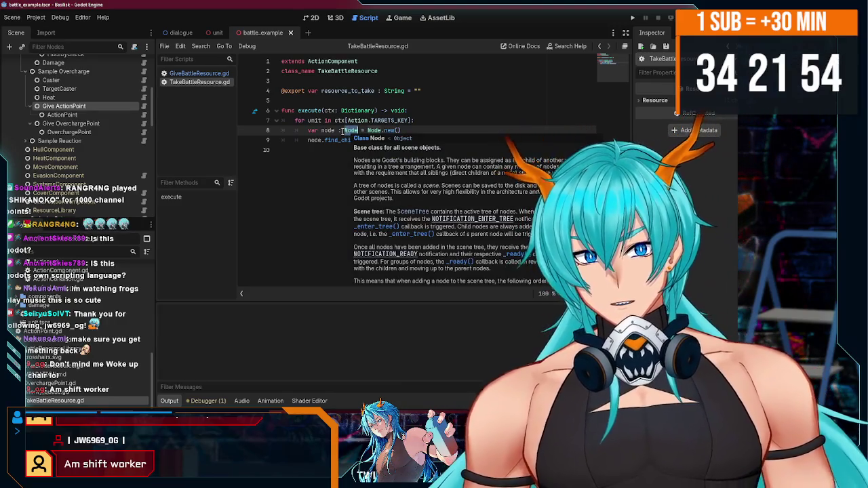
type("Battle")
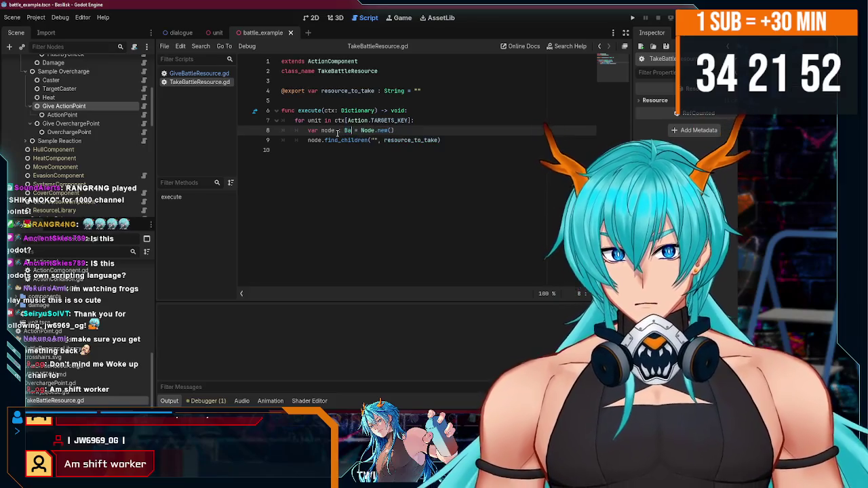
type("R")
key("Down")
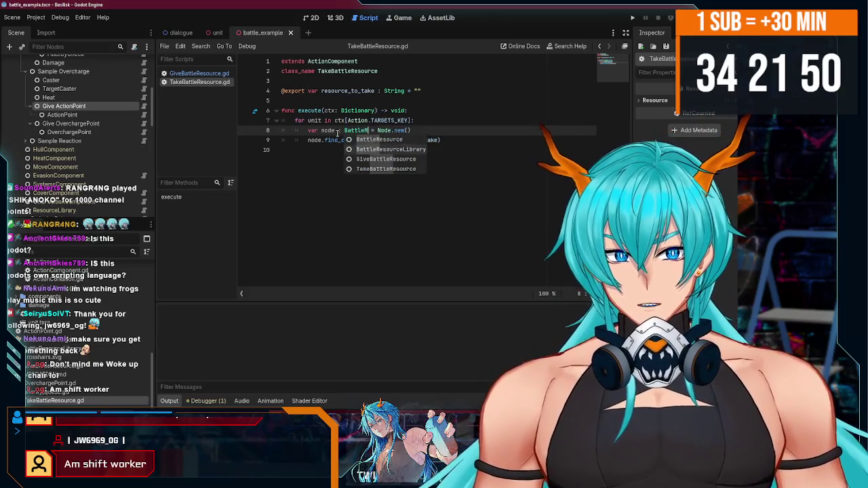
key("Return")
double_click(328, 131)
type("rceLibrary")
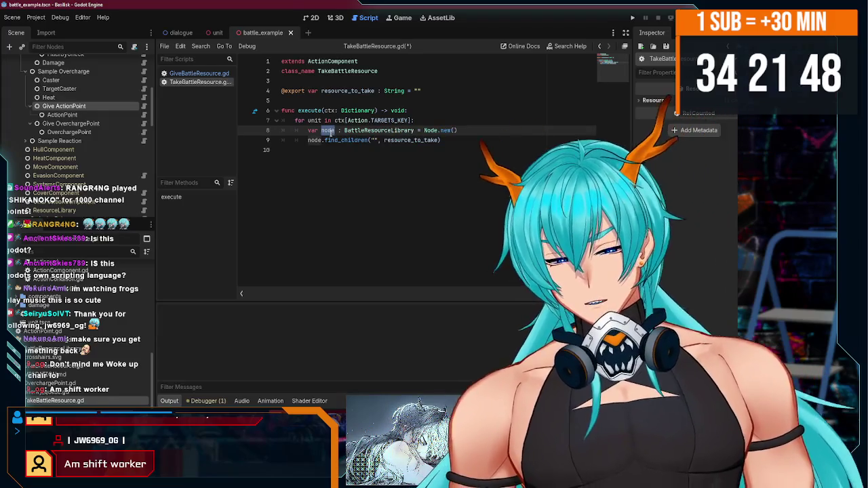
type("ce_li")
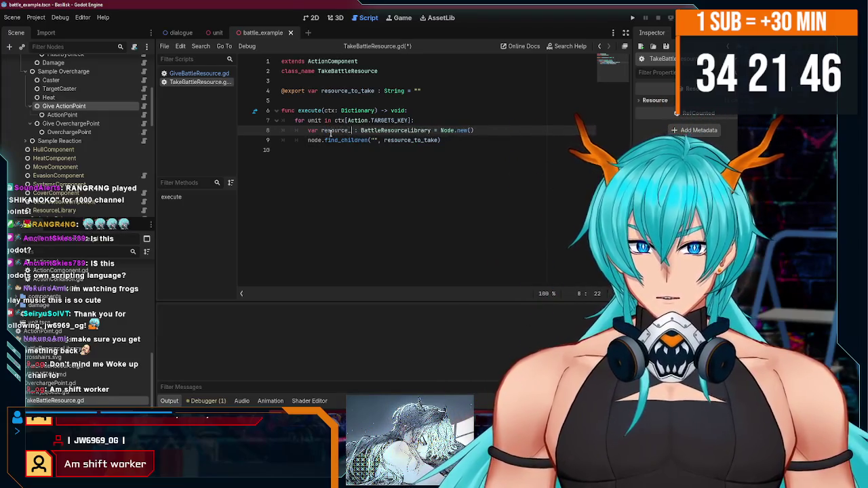
type("brary")
left_click_drag(464, 129, 507, 130)
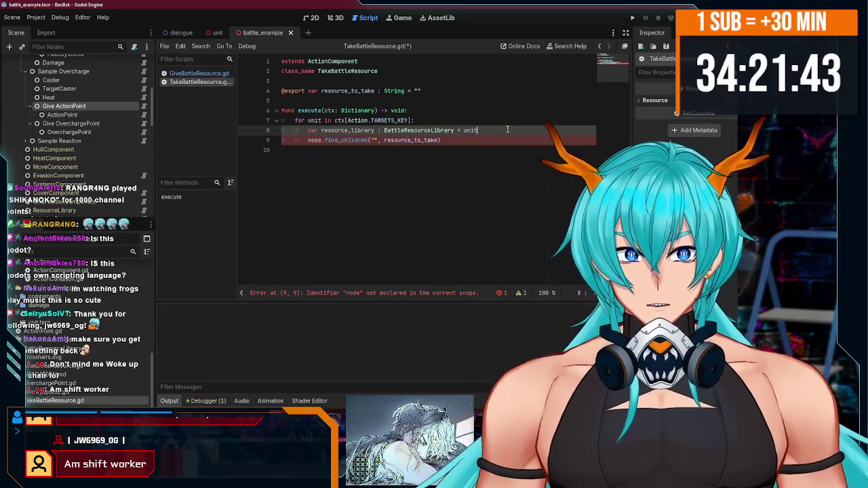
type(".resourc")
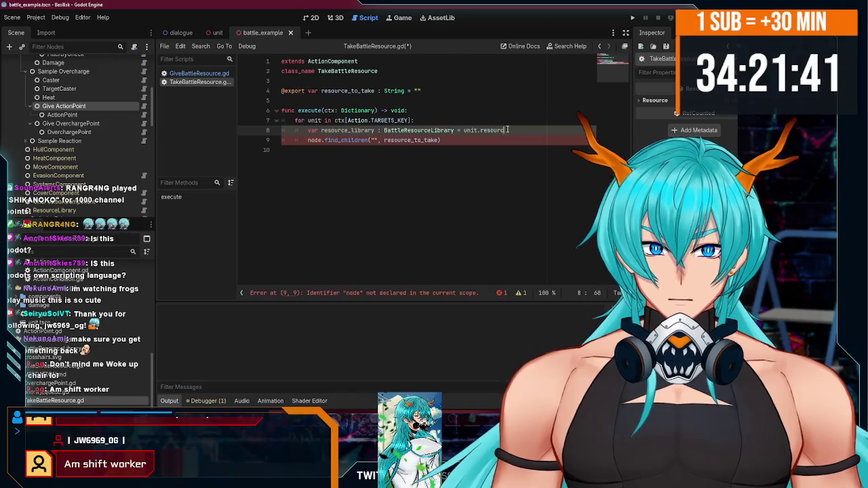
type("e_library")
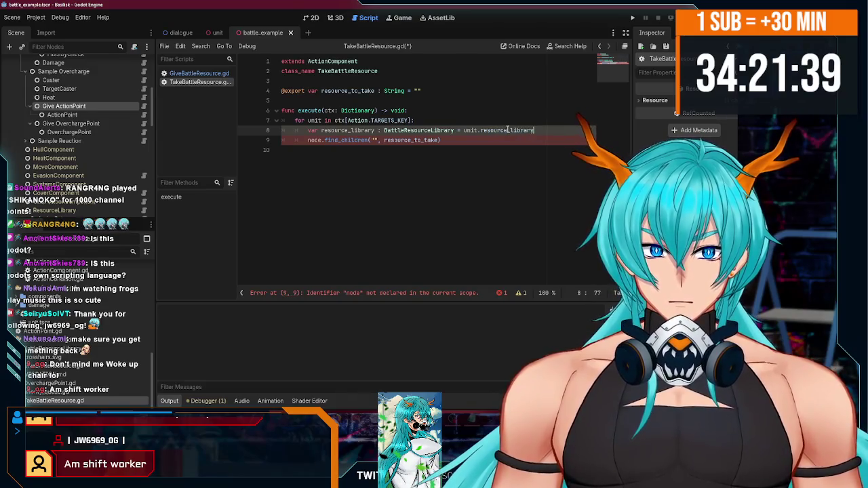
key("ctrl+s")
Step: Replace node with resource_library in line 9's find_children call
left_click(497, 139)
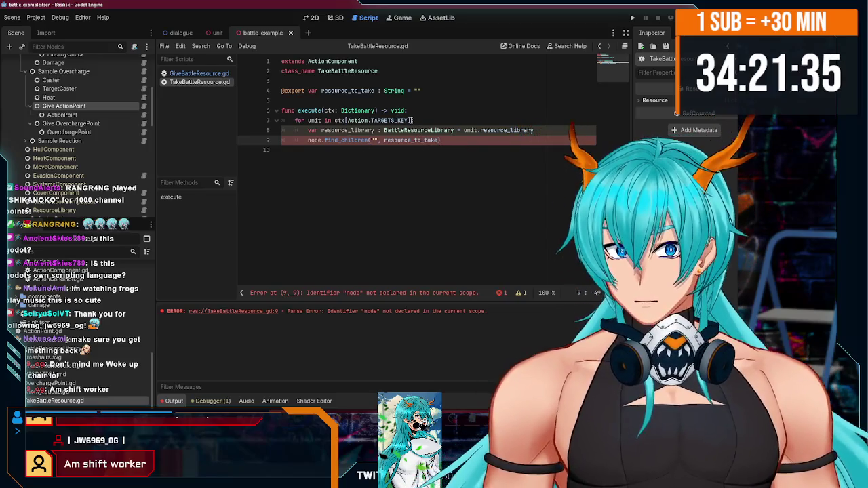
double_click(343, 131)
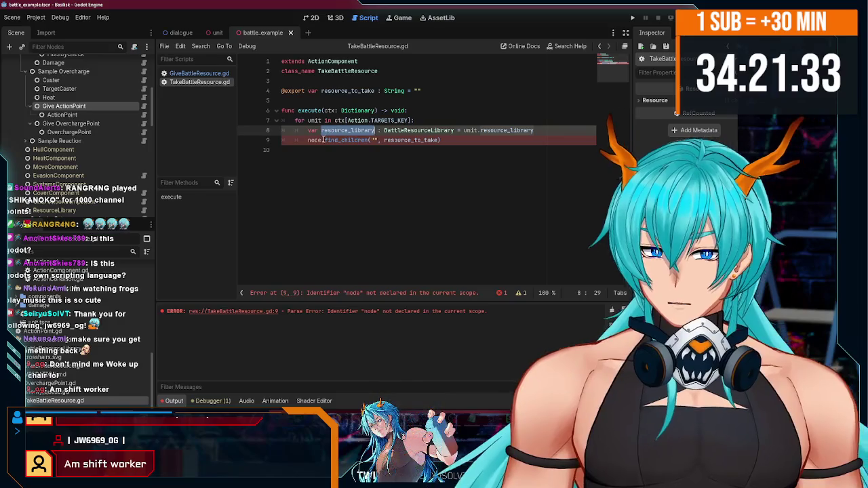
key("ctrl+c")
double_click(317, 140)
key("ctrl+v")
left_click(507, 141)
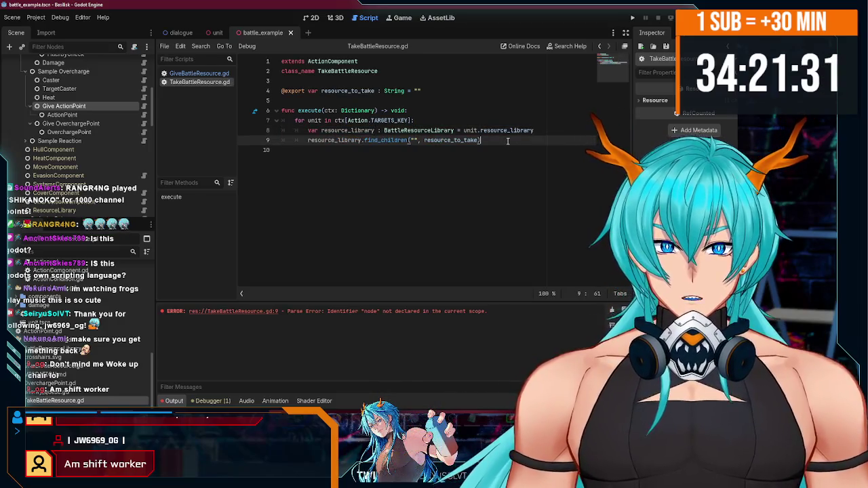
double_click(440, 141)
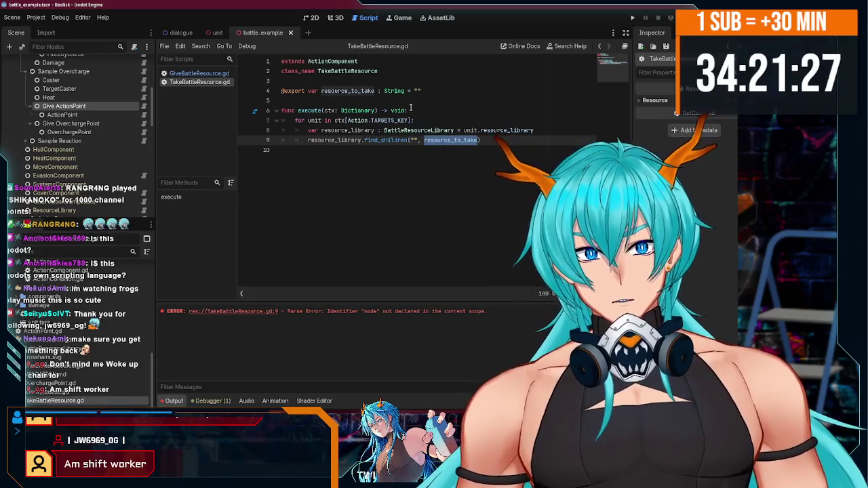
left_click(498, 138)
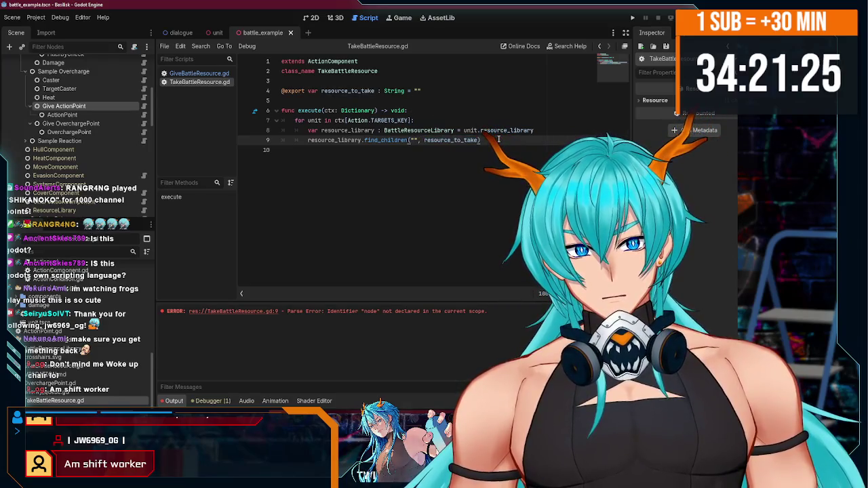
Step: Store the find_children result in a found_resources variable and save
key("Return")
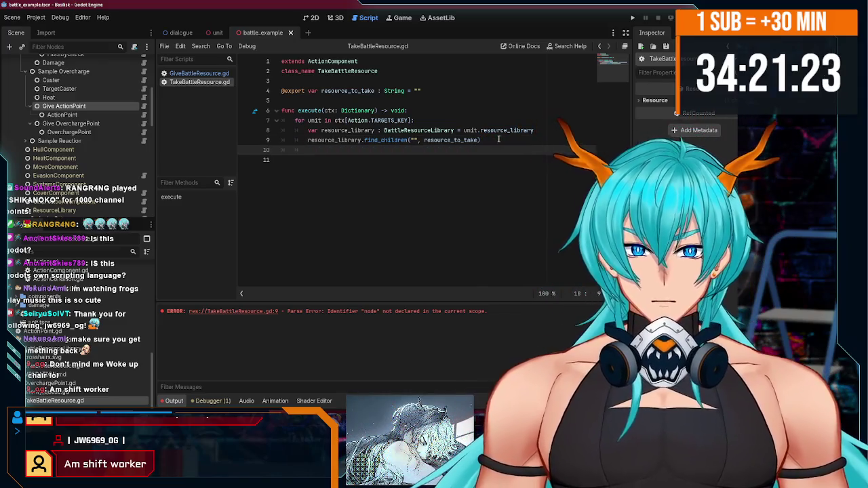
key("Up")
type("var ")
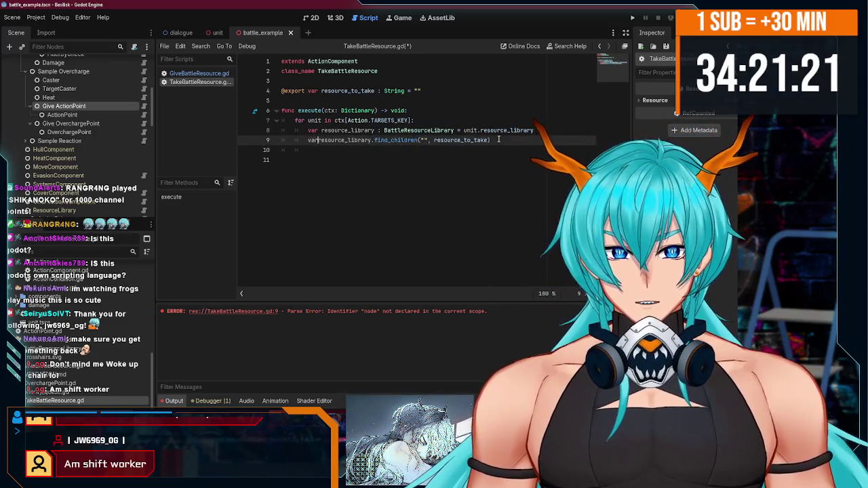
type("found")
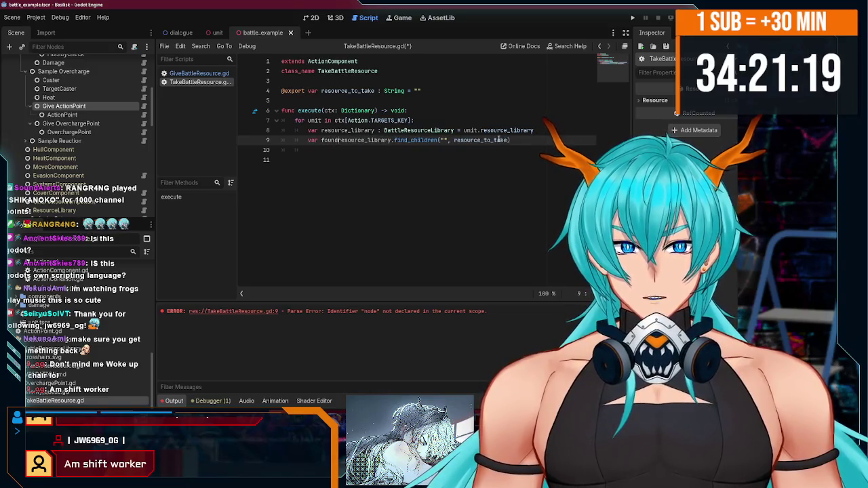
type(" r")
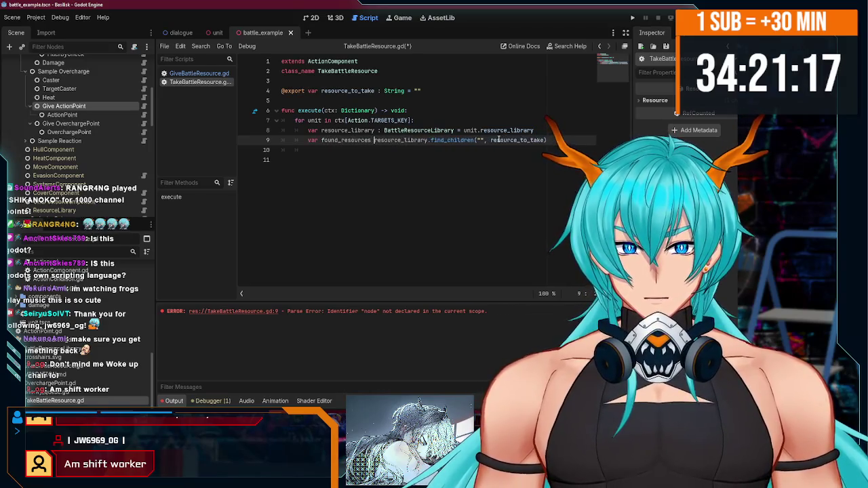
type("=")
key("ctrl+s")
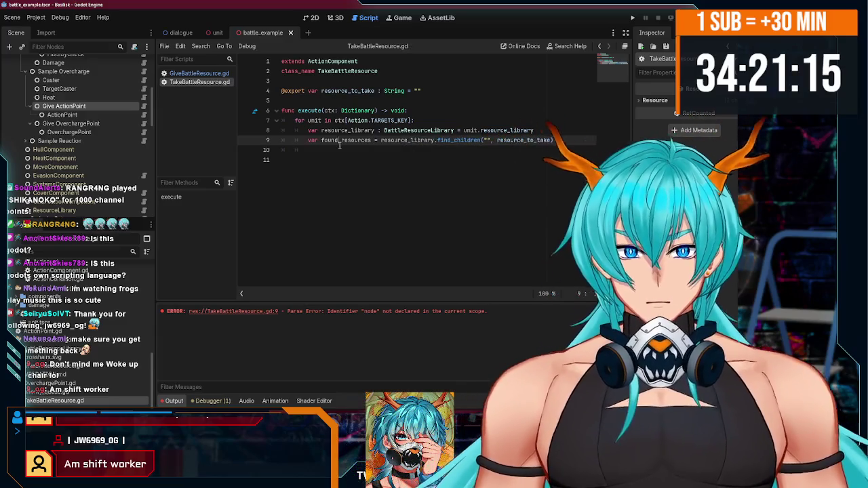
Step: Add 'if found_resources.size() == 0:' on line 10
left_click(341, 148)
type("if")
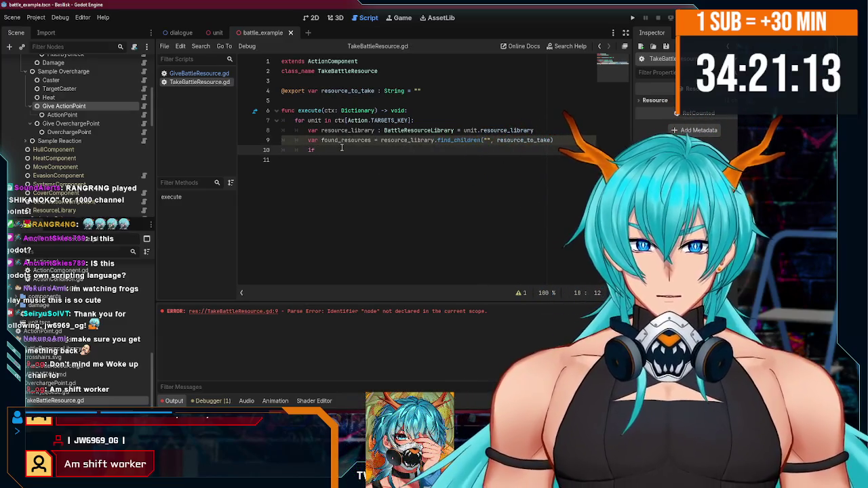
type(" found_resources")
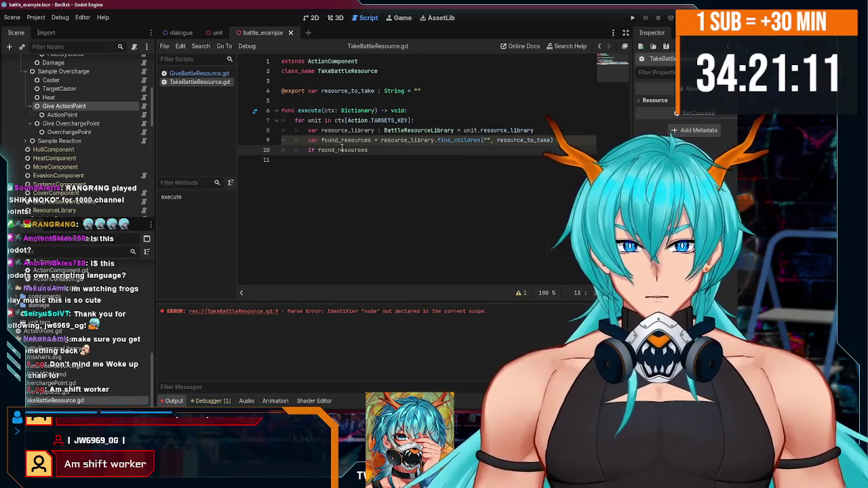
type(".si")
key("Return")
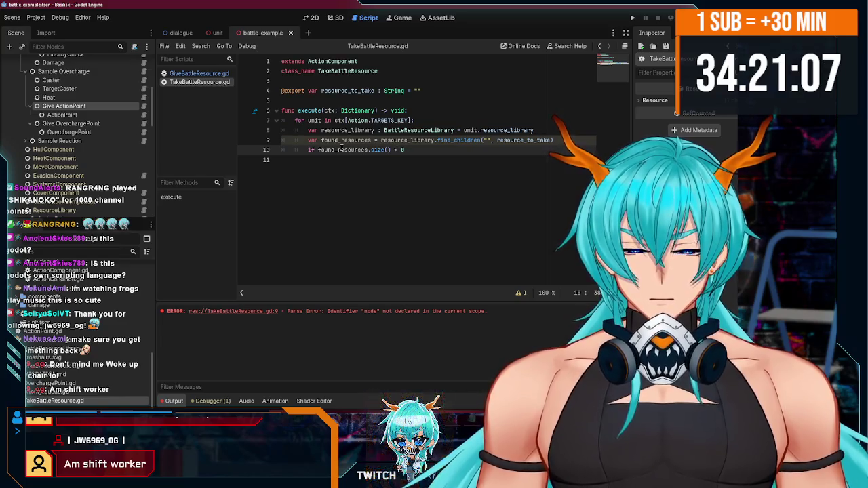
type("0:")
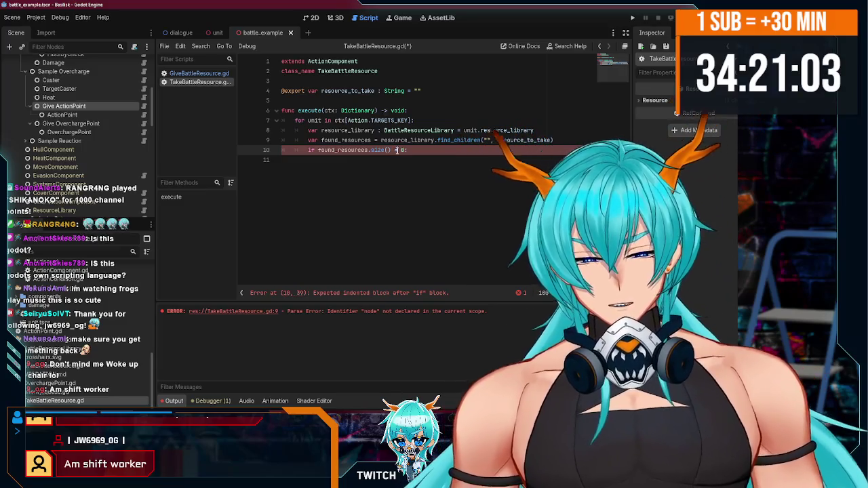
left_click(397, 150)
type("=")
key("Escape")
Step: Inside the if, push_error the missing-resource message formatted with self.name and resource_to_take, then save
key("Return")
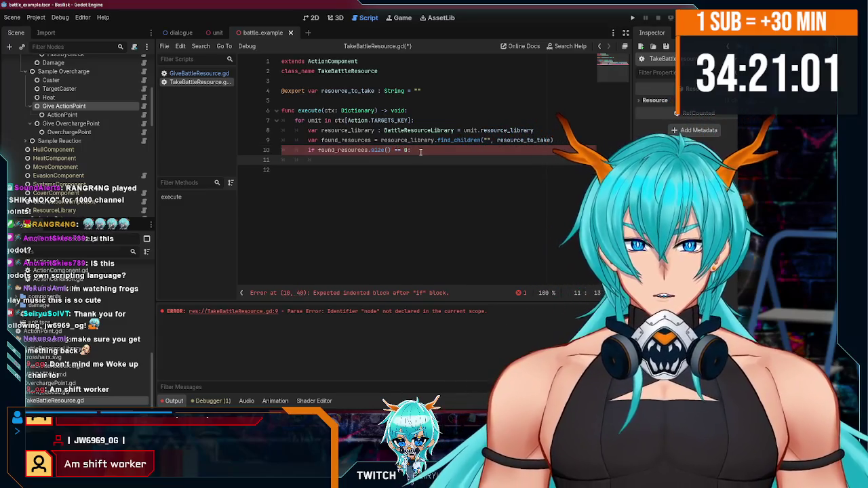
type("push_")
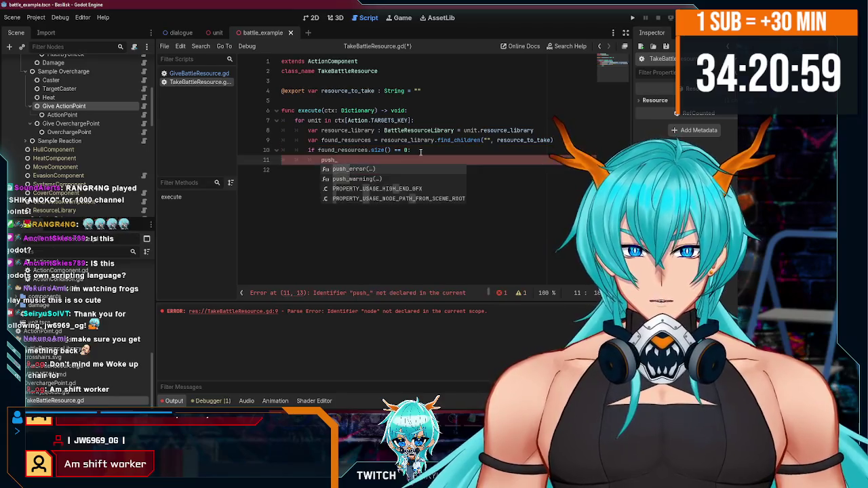
key("Return")
type("\"")
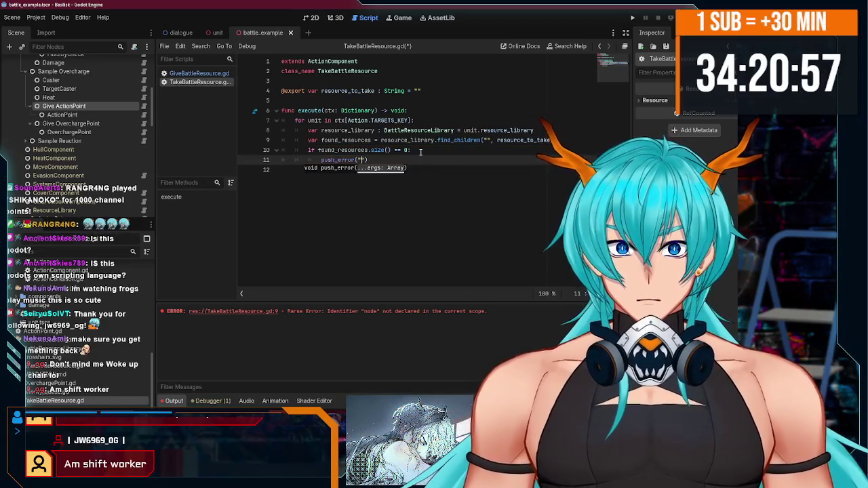
type("Action compon")
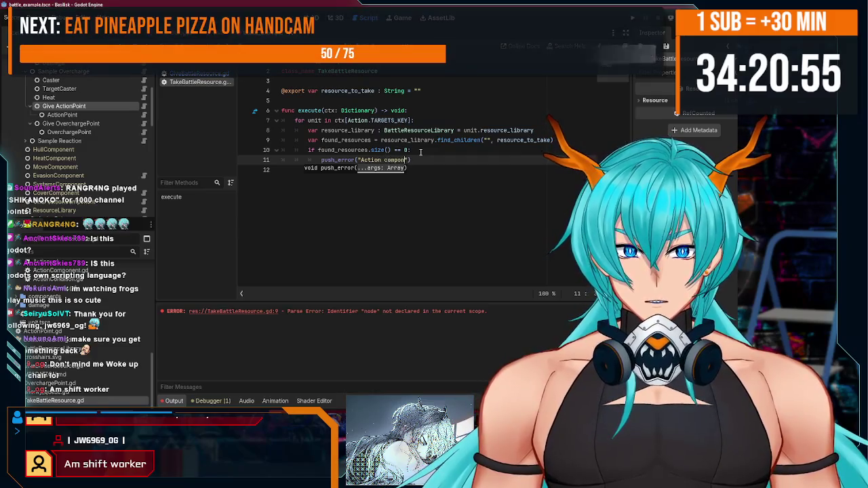
type("ent ")
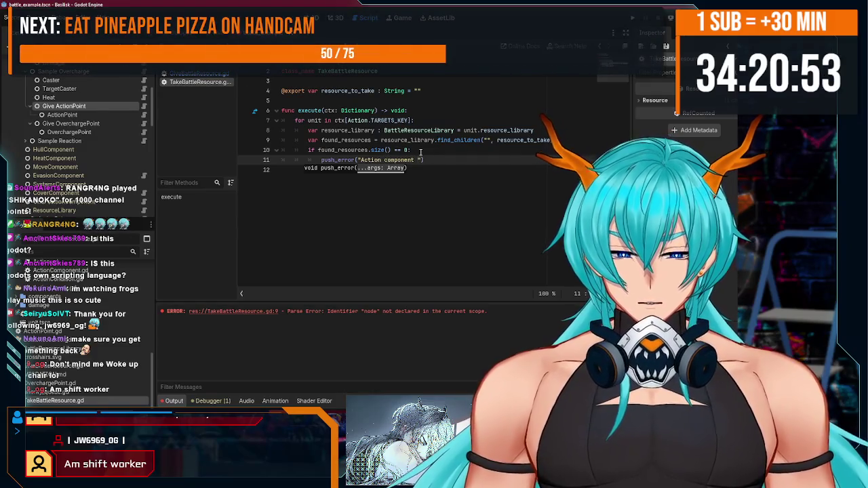
type("'")
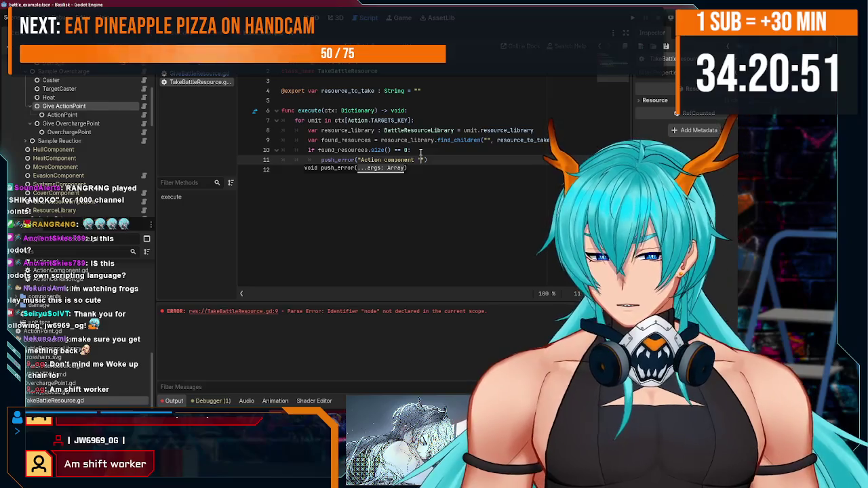
type("%s")
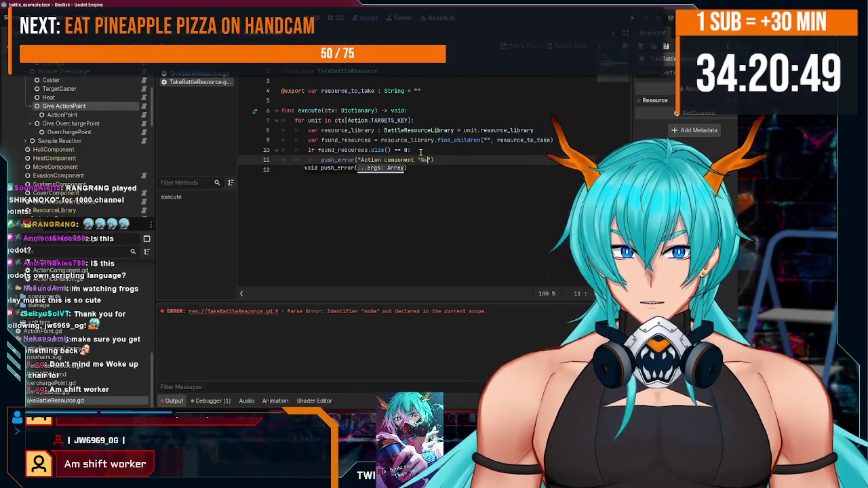
type("' could not")
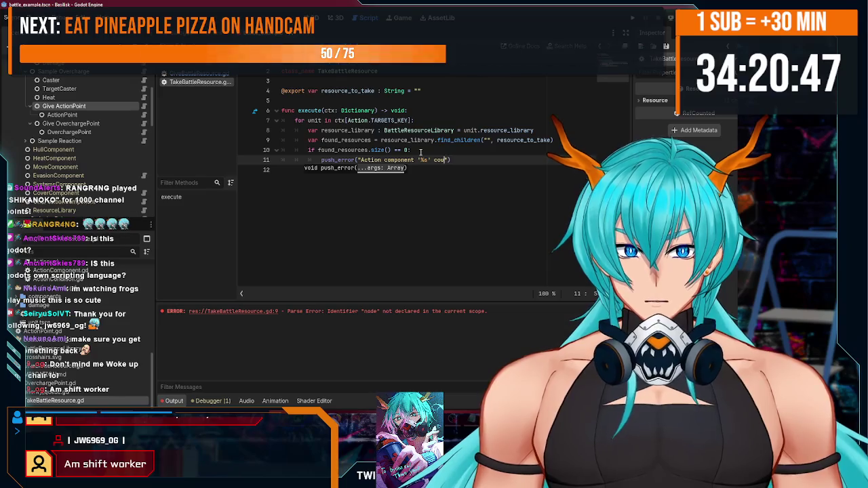
type(" find resourc")
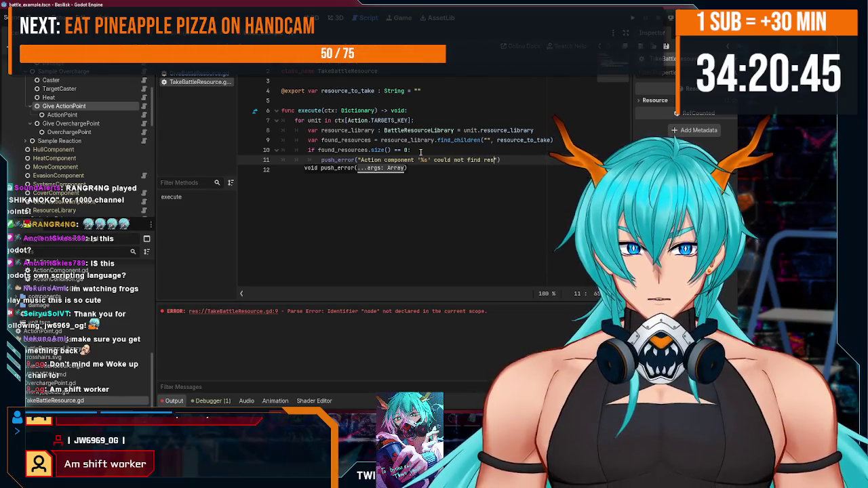
type("es of type ")
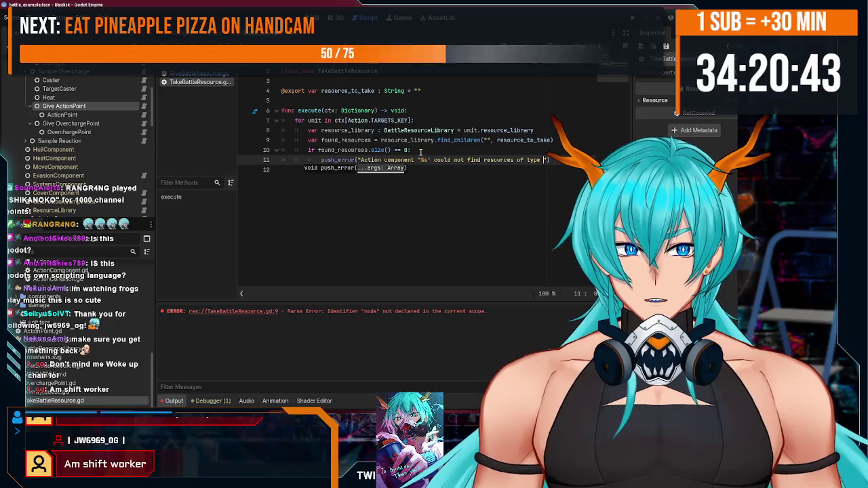
type("'%s'.")
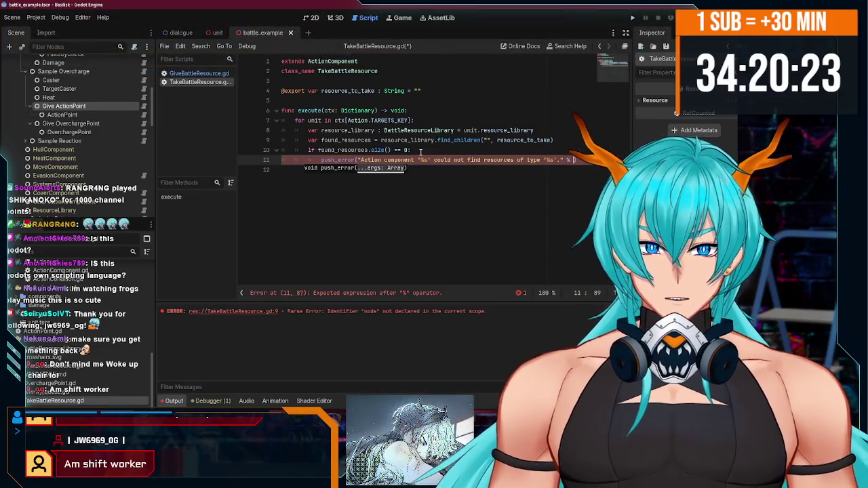
type("elf.name")
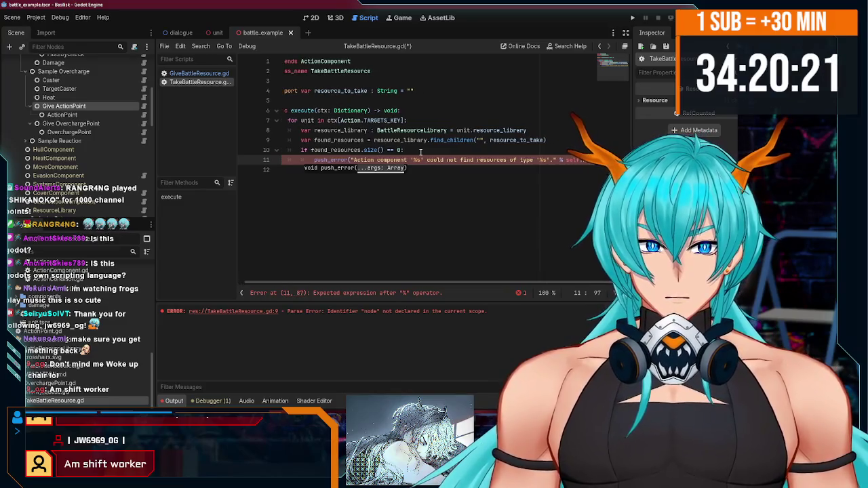
key("BackSpace")
key("BackSpace")
key("BackSpace")
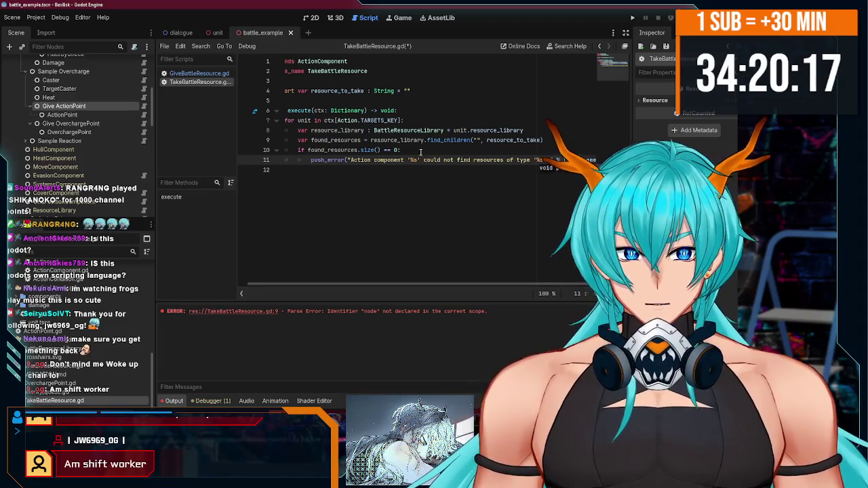
type(".\" % [")
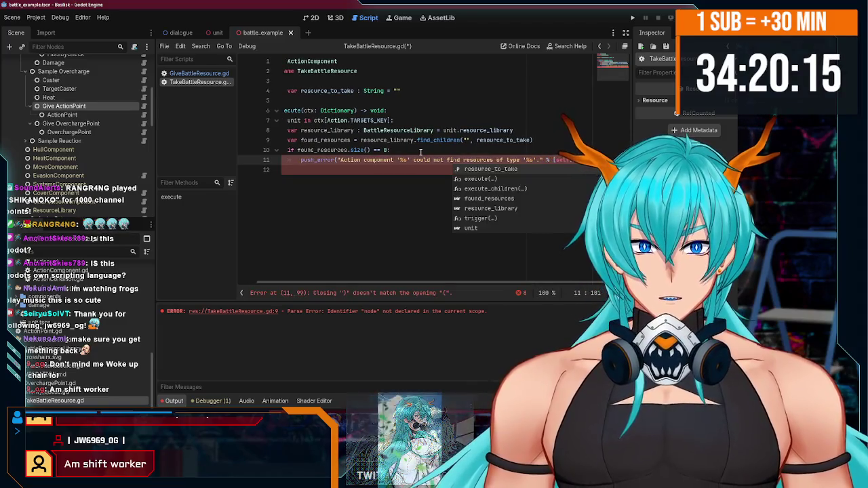
type("self.name, resource_")
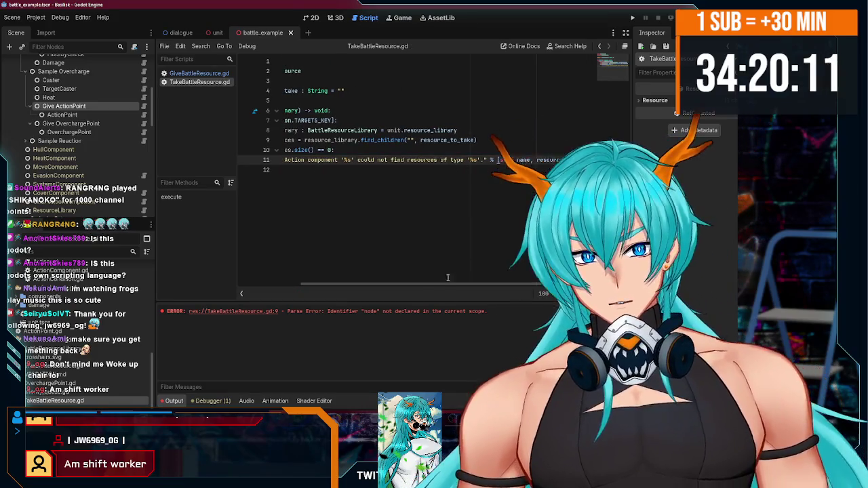
key("ctrl+s")
Step: Try adding an export line under the resource_to_take declaration, then undo it
left_click(438, 91)
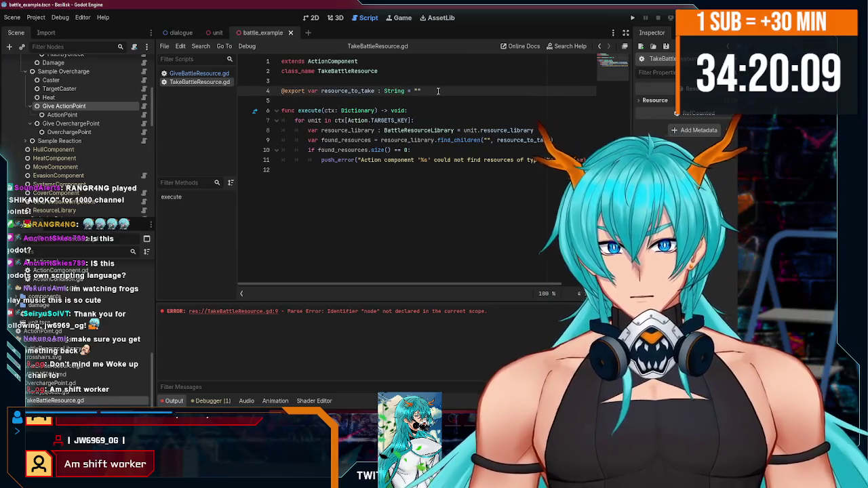
key("Return")
type("xport")
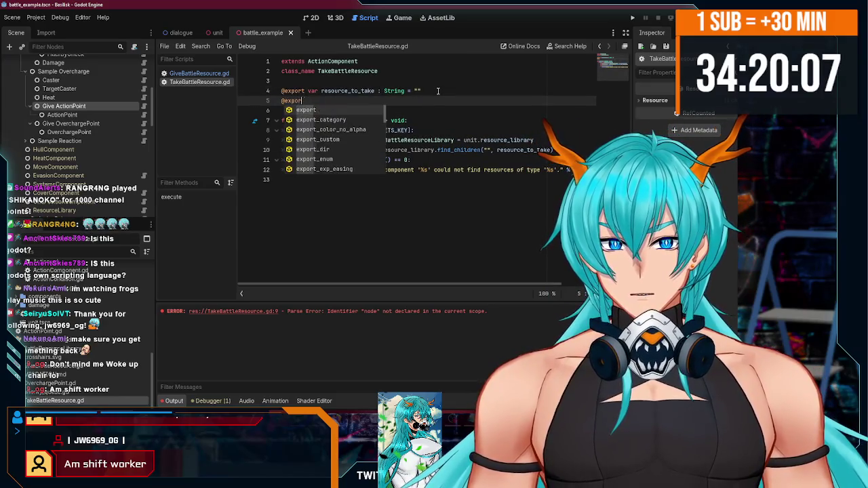
key("ctrl+z")
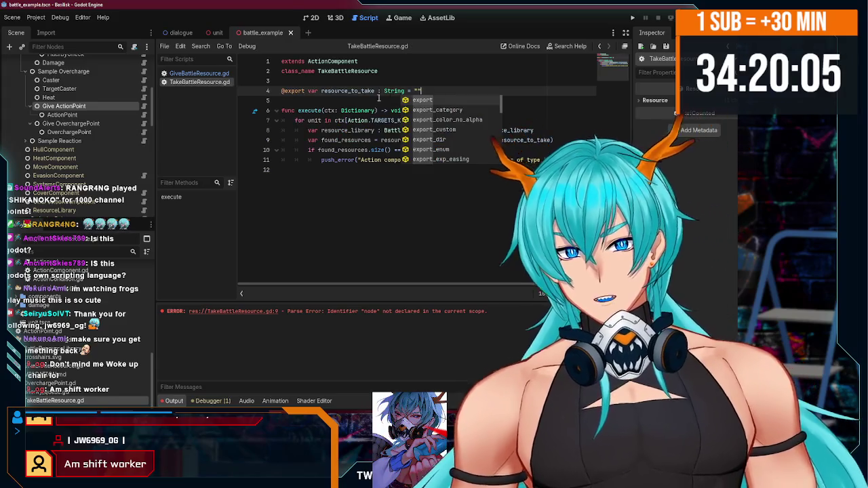
key("Escape")
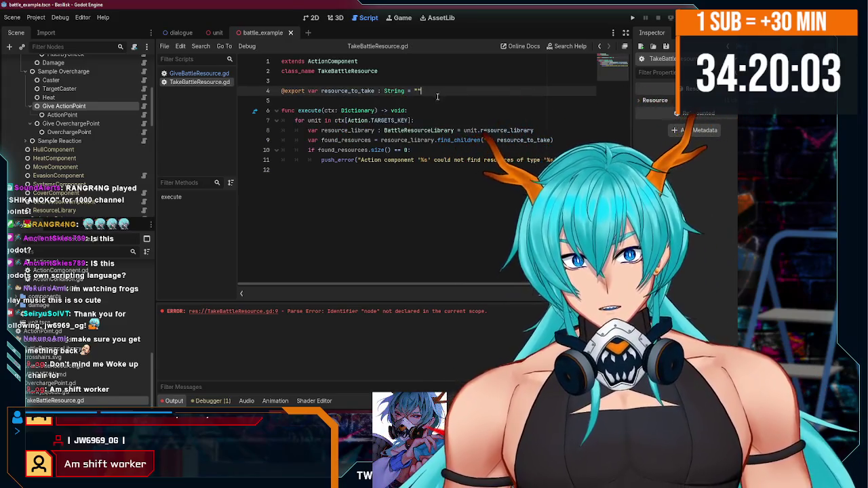
left_click(371, 170)
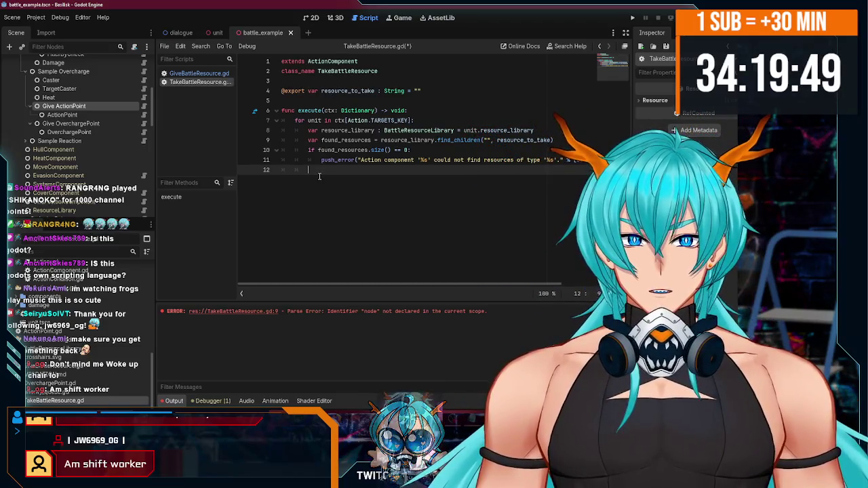
Step: Add an indented return on line 12 inside the if block and save
key("Tab")
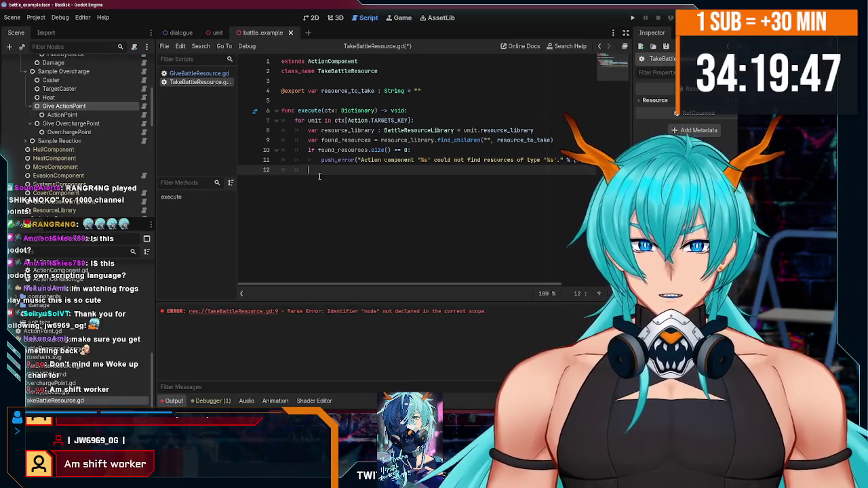
type("return")
key("ctrl+s")
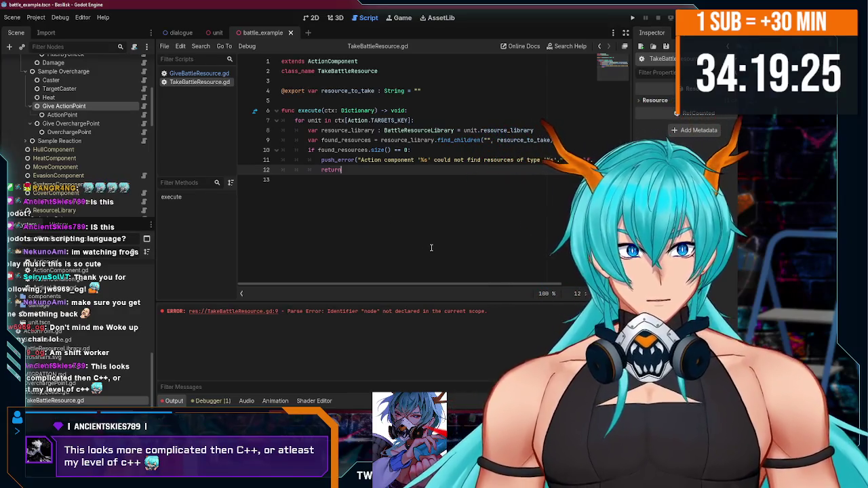
left_click(348, 181)
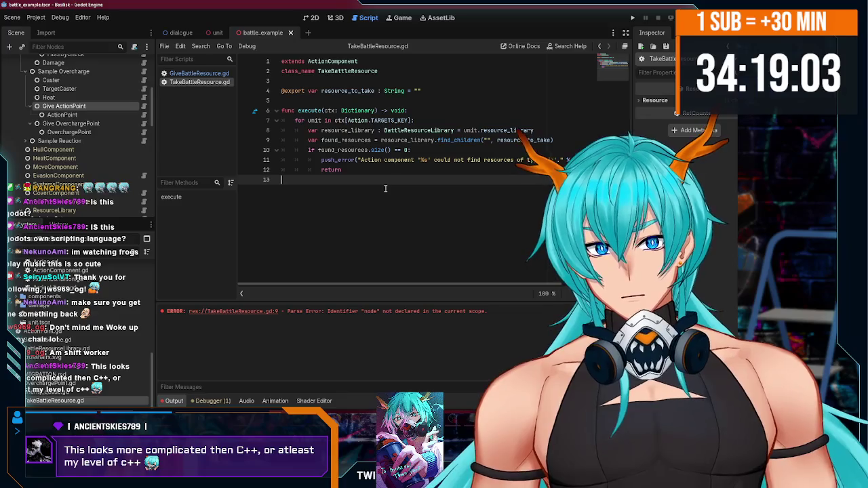
Step: Indent empty line 13 into the for-loop body, after the early return
scroll(388, 289, "right", 3)
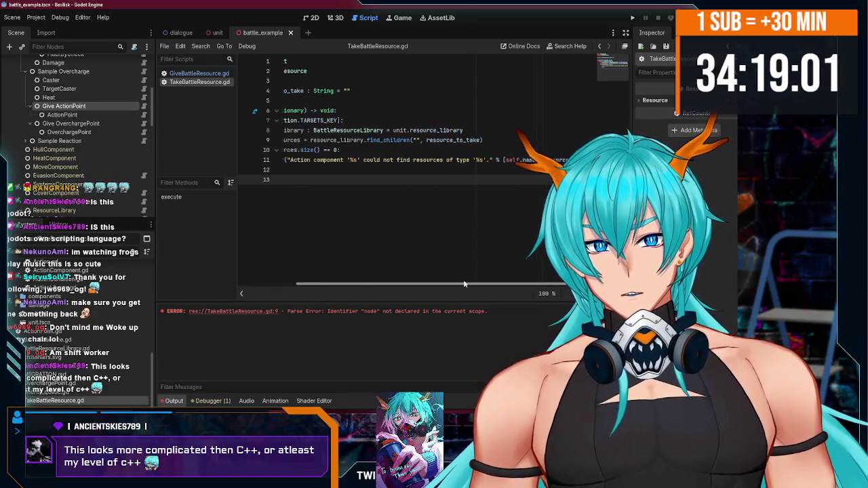
scroll(388, 288, "left", 3)
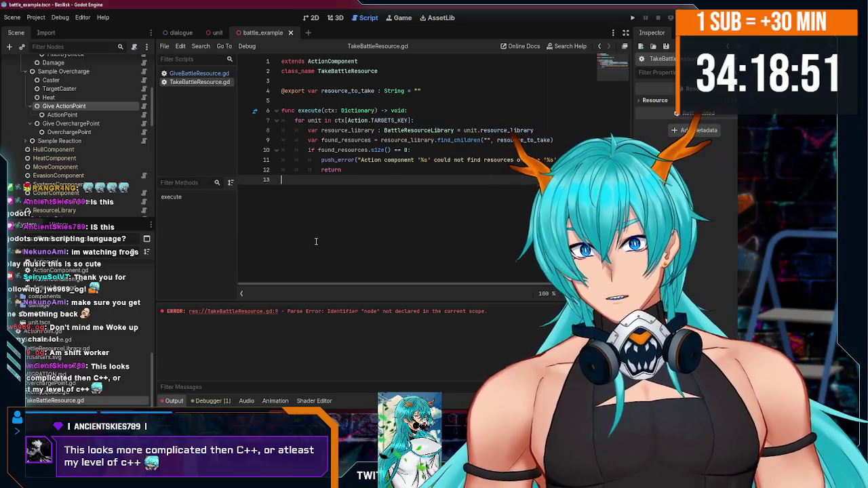
scroll(81, 136, "up", 5)
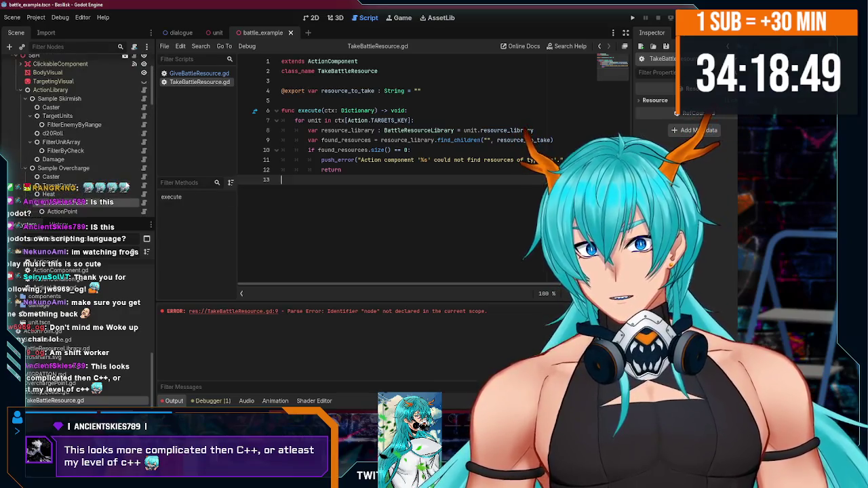
scroll(125, 187, "up", 3)
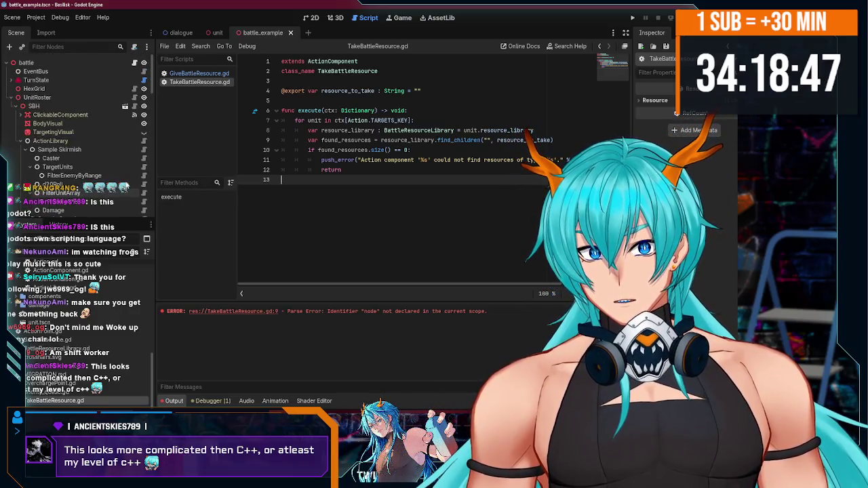
left_click(347, 179)
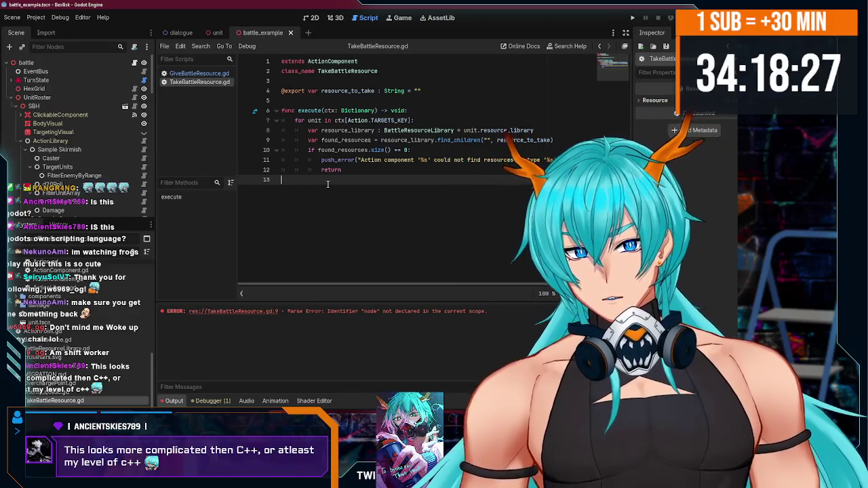
mouse_move(349, 283)
left_mouse_down()
mouse_move(423, 284)
mouse_move(310, 289)
left_mouse_up()
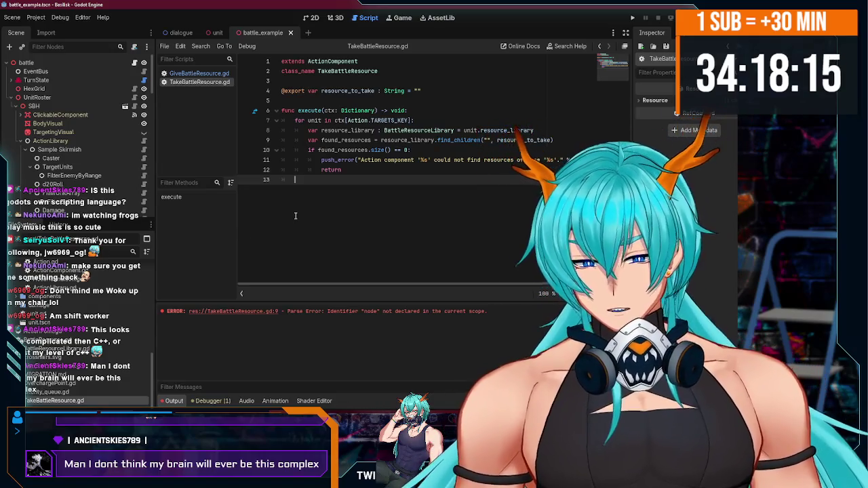
key("Tab")
key("Tab")
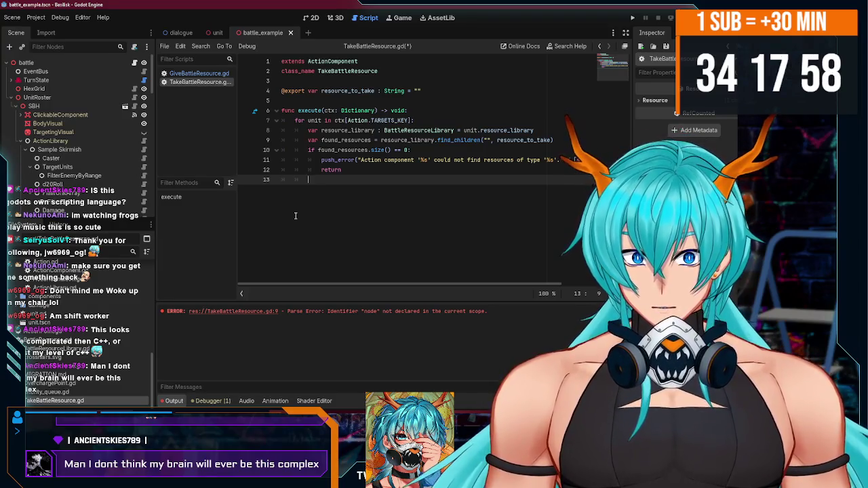
key("Return")
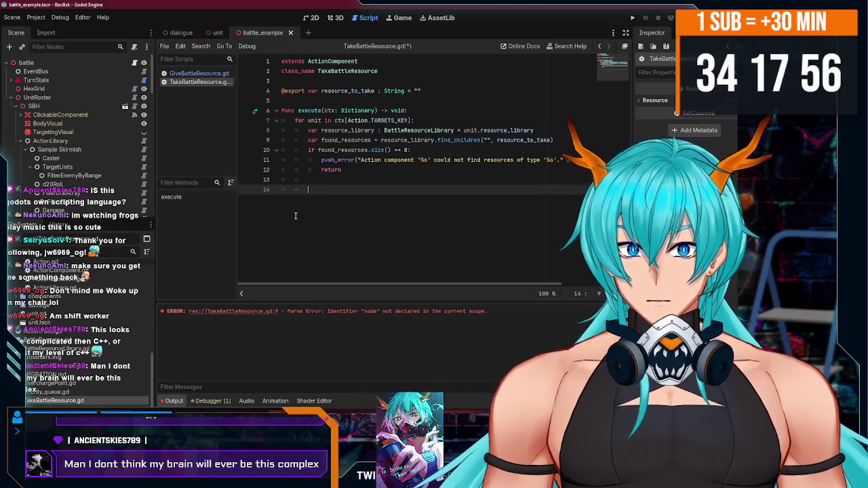
key("BackSpace")
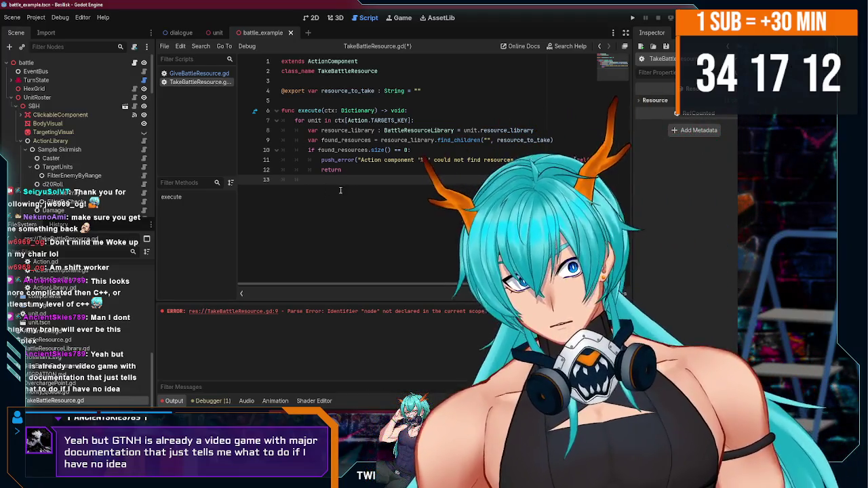
left_click_drag(281, 110, 409, 111)
left_click(293, 110)
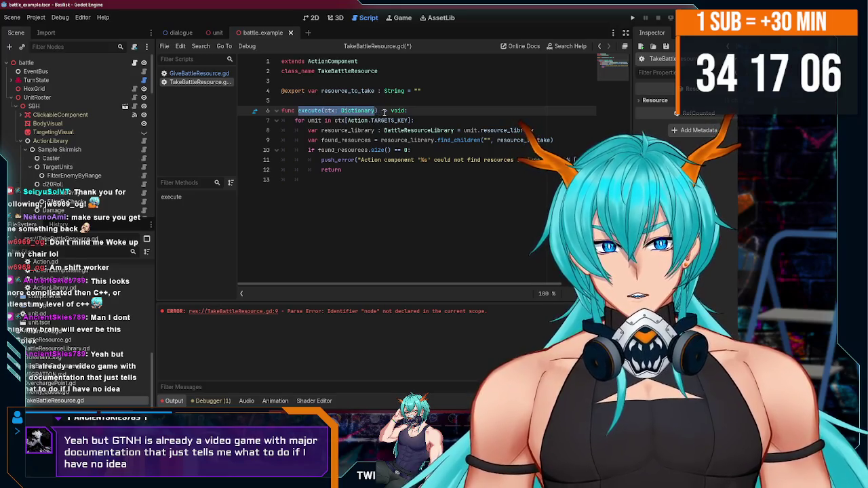
left_click_drag(384, 111, 404, 110)
triple_click(404, 110)
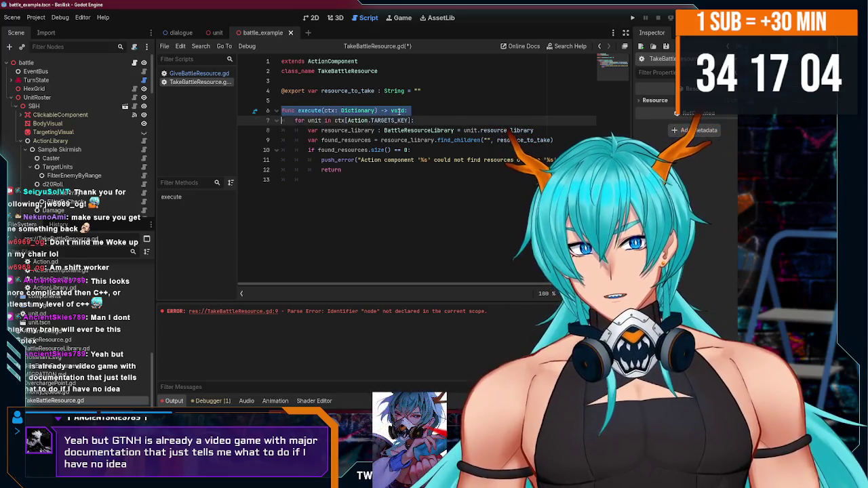
left_click(405, 103)
key("Return")
type("void exe")
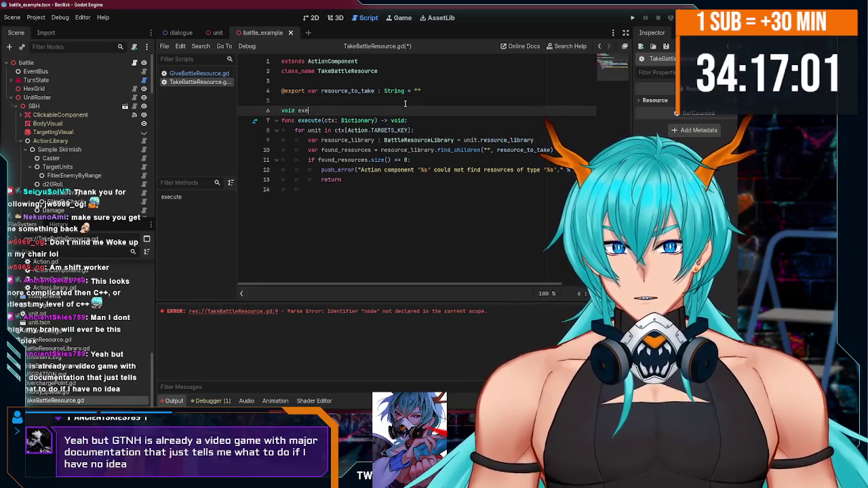
type("cut")
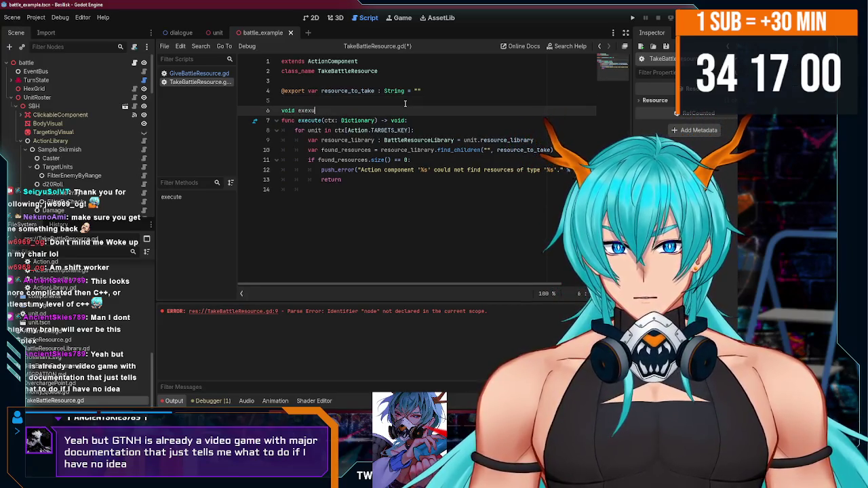
key("BackSpace")
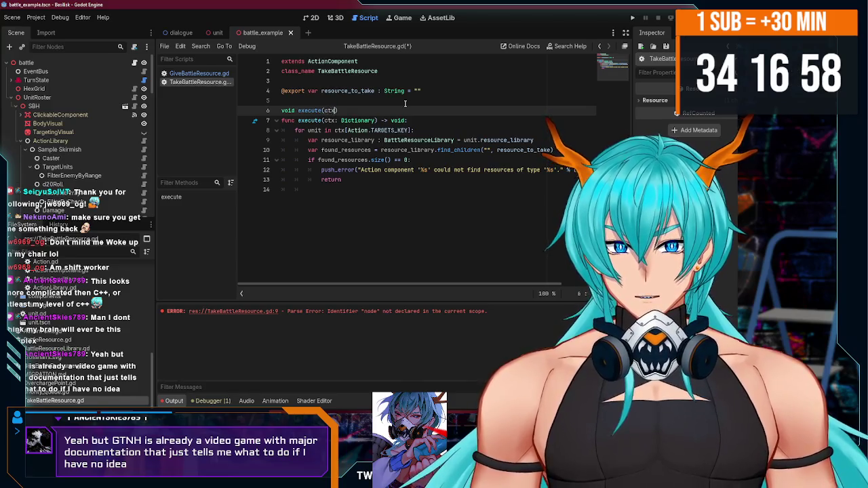
type("execute(ctx: Dictionary")
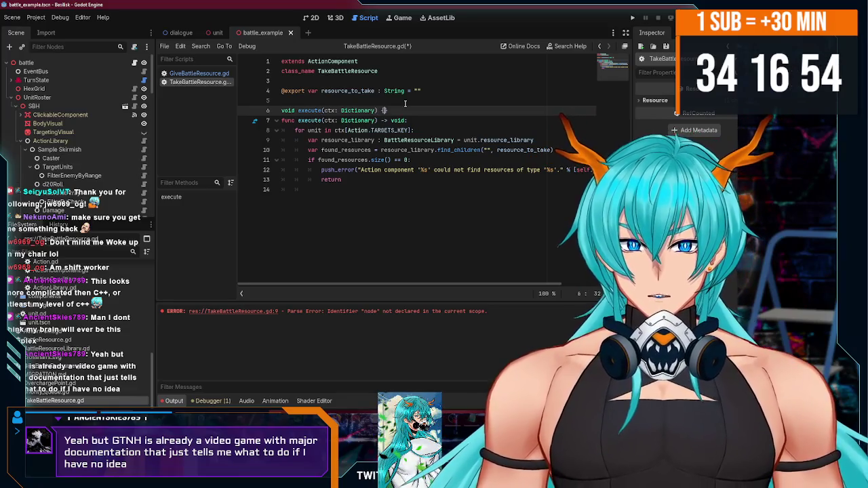
key("Return")
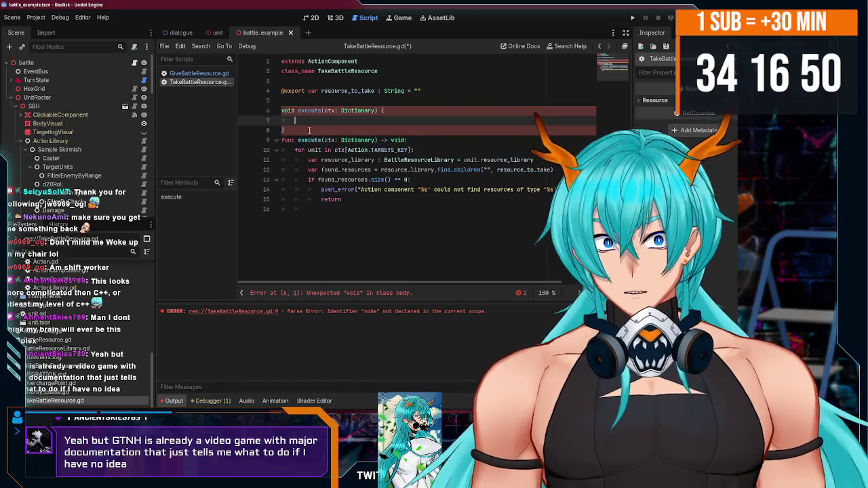
left_click_drag(304, 130, 267, 107)
key("BackSpace")
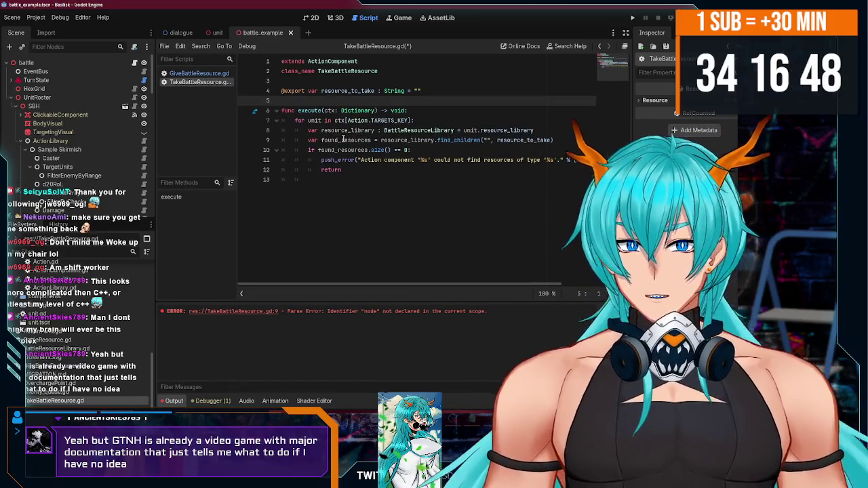
left_click(404, 180)
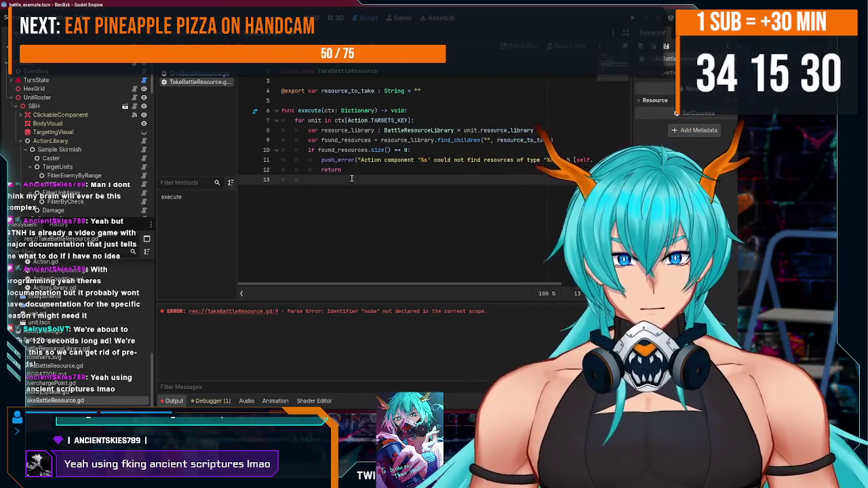
left_click(345, 179)
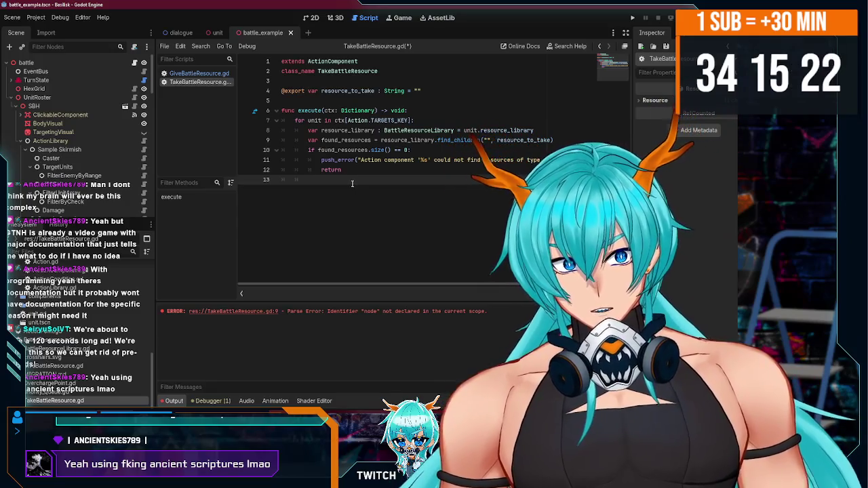
type("v")
Step: Add a resource_library.remove_child() call after the return
key("BackSpace")
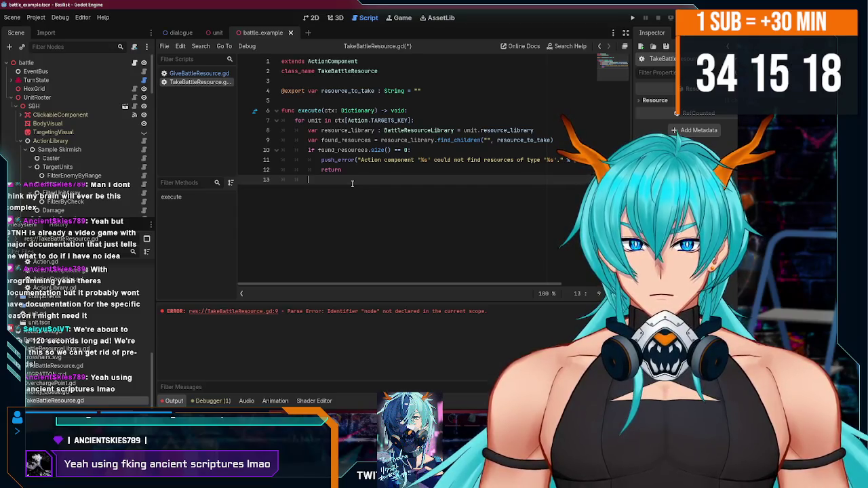
type("source_l")
key("Return")
type(".chi")
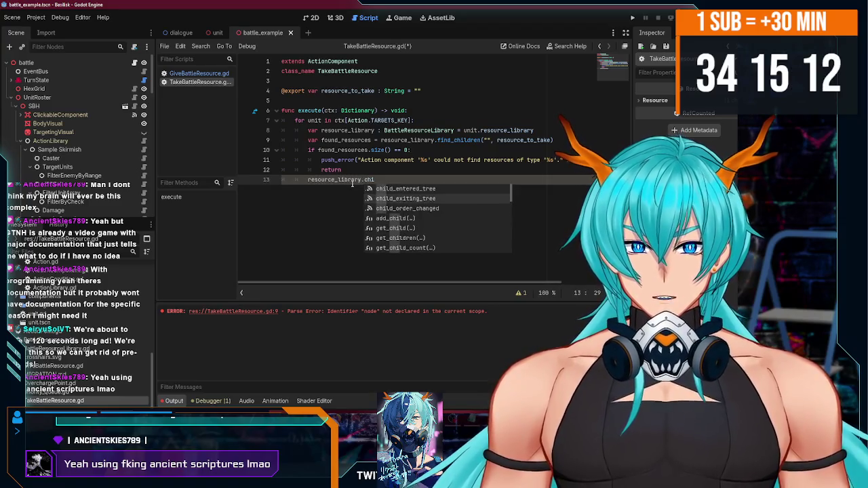
key("Down")
key("Down")
key("Down")
key("Return")
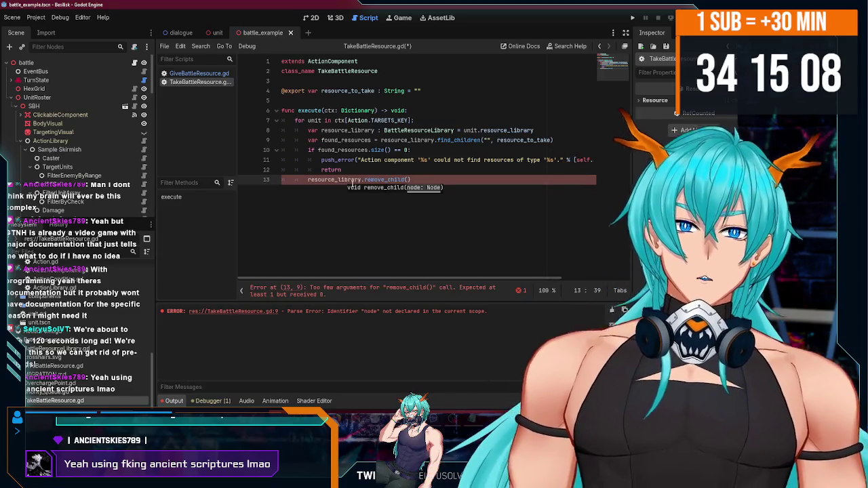
Step: Insert 'var to_remove = found_resources[0]', pass to_remove to remove_child, and save
left_click(379, 172)
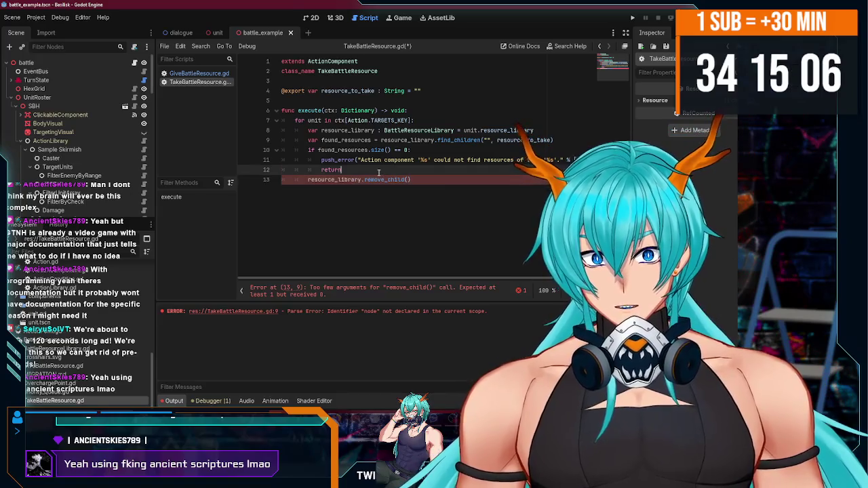
key("Return")
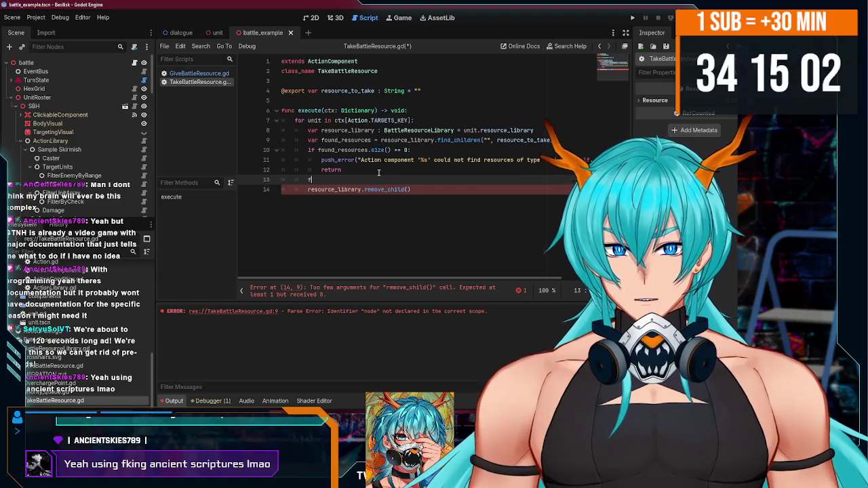
type("ar to")
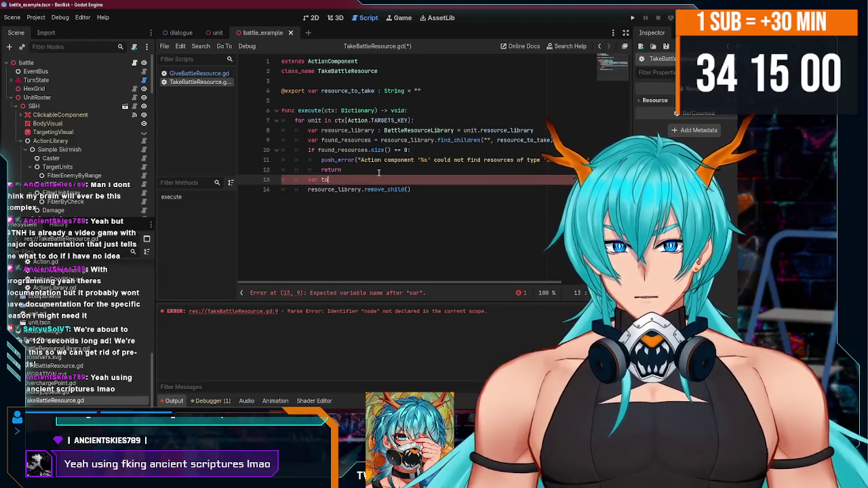
type("_remove = found_resources")
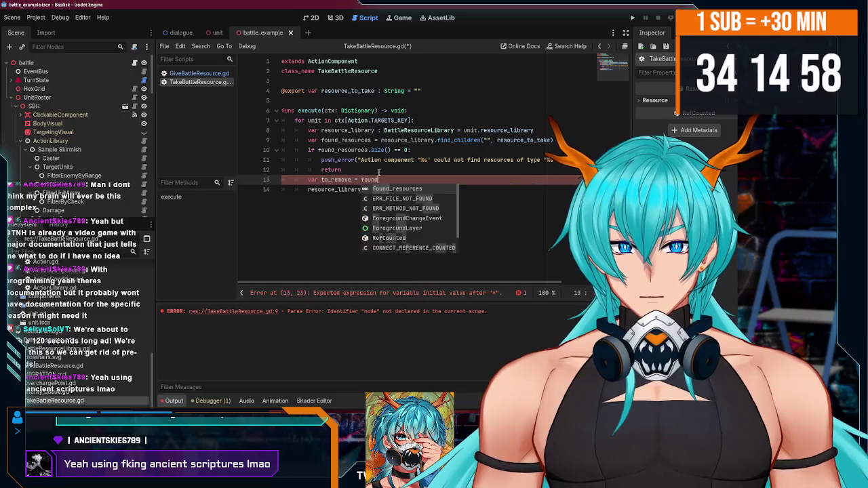
key("Down")
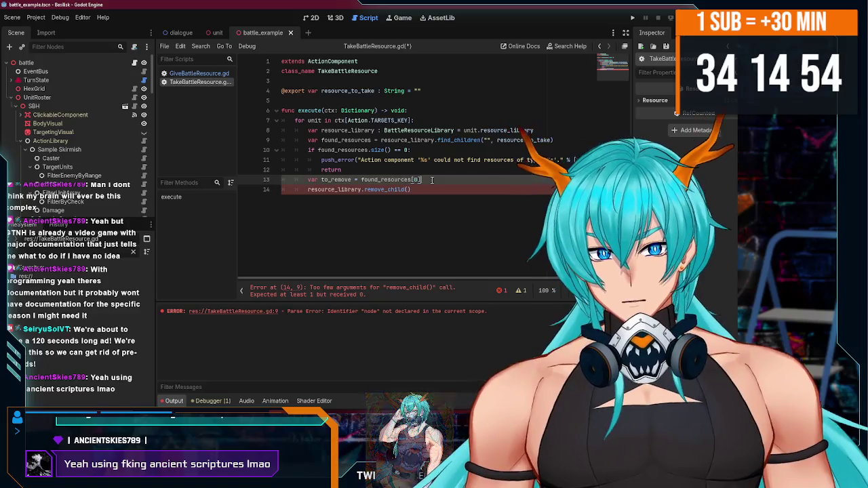
double_click(390, 180)
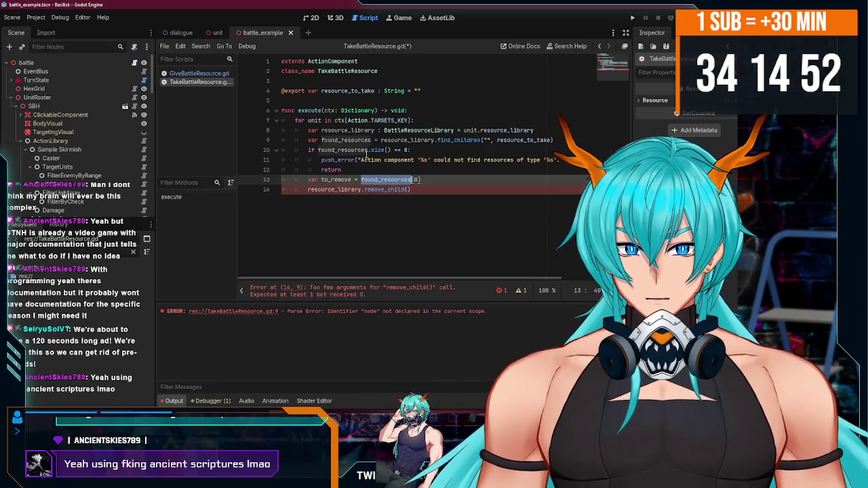
key("Up")
key("Up")
key("Up")
double_click(343, 180)
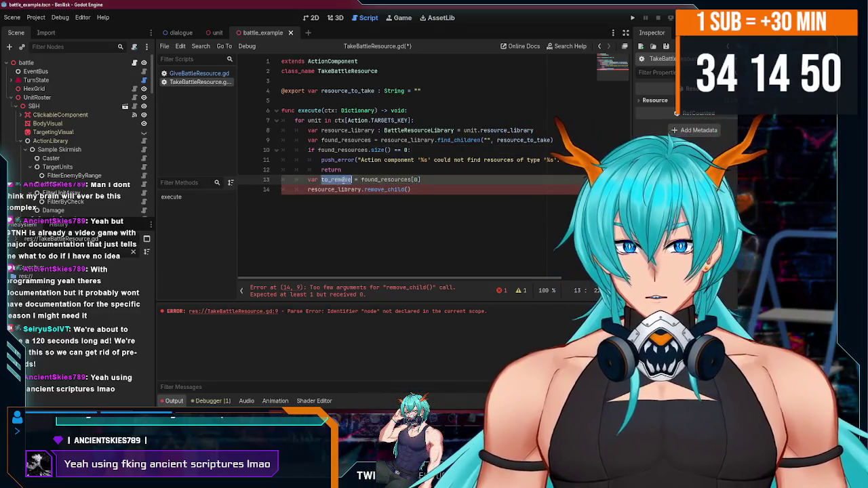
left_click(409, 189)
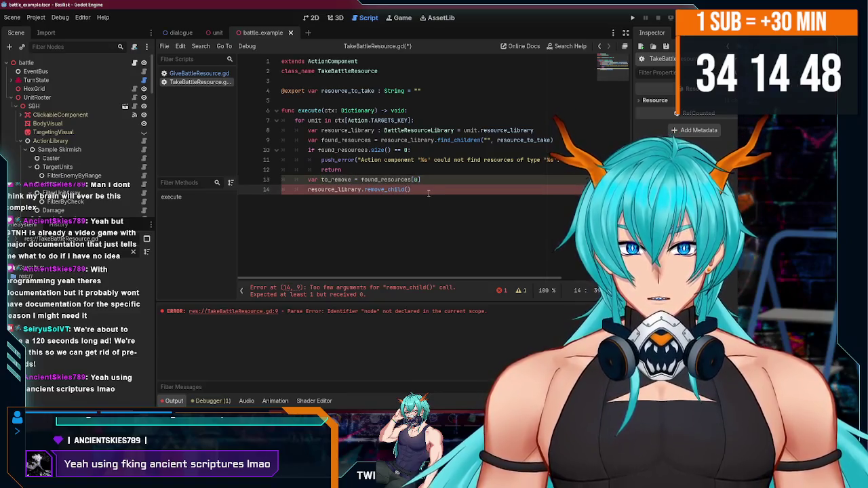
type("to_remove")
key("ctrl+s")
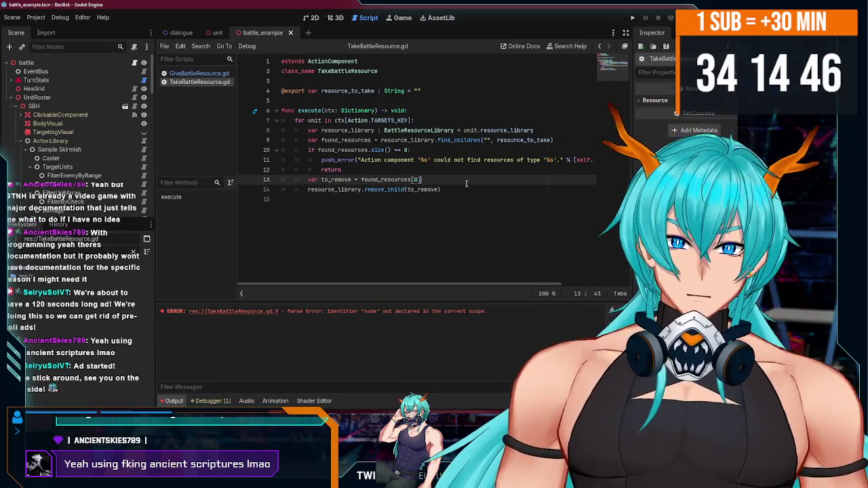
Step: Add to_remove.queue_free() after the remove_child call
left_click(467, 191)
key("Return")
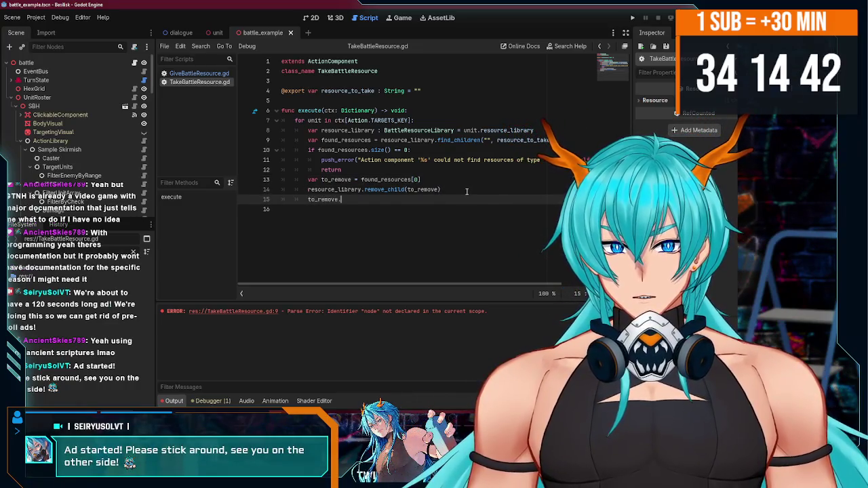
type("que")
key("Down")
key("Return")
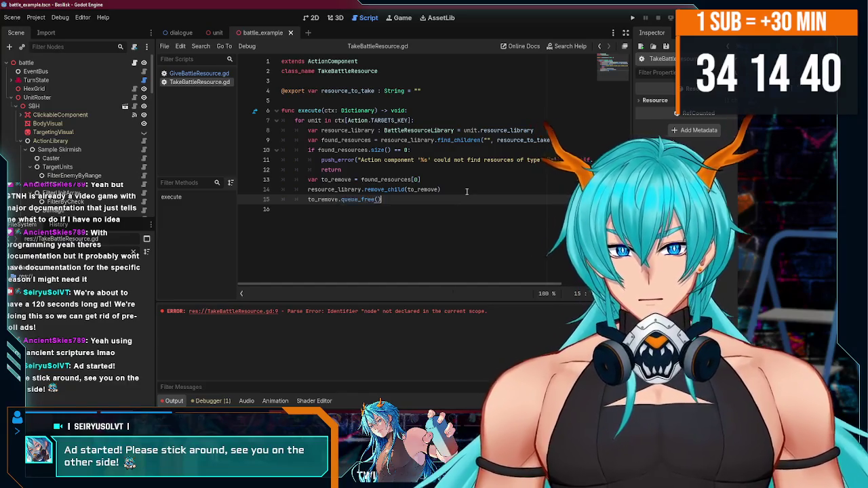
mouse_move(375, 195)
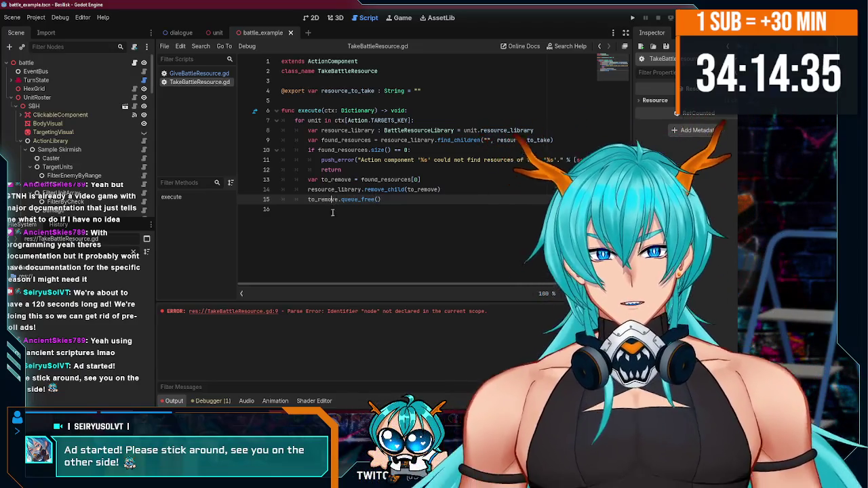
key("BackSpace")
key("Return")
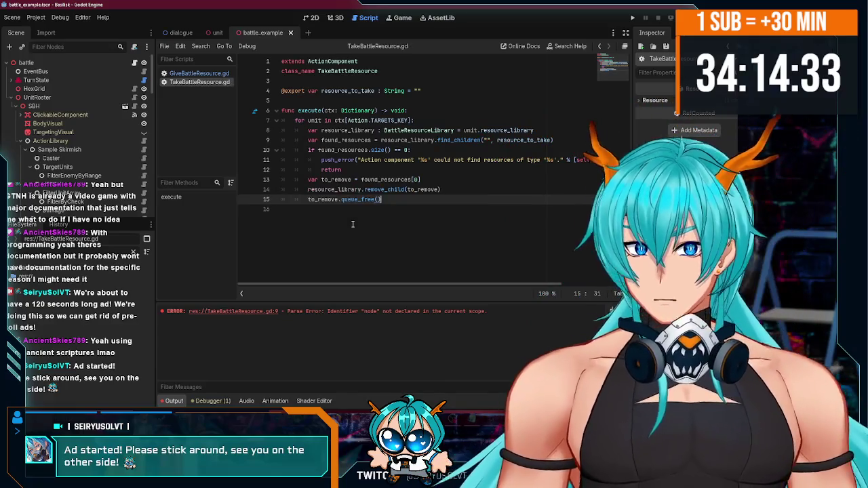
scroll(42, 145, "down", 3)
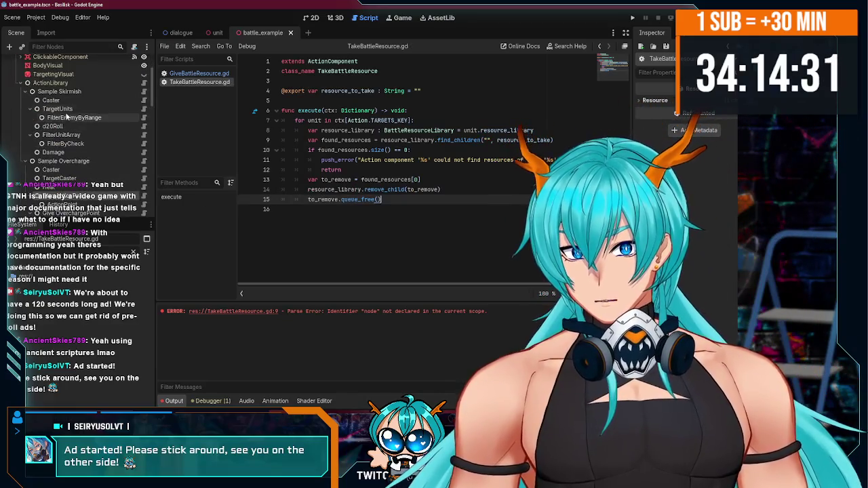
Step: Collapse TargetUnits and FilterUnitArray, then inspect Caster and Sample Skirmish in the Inspector
left_click(32, 108)
left_click(32, 118)
left_click(30, 126)
left_click(53, 101)
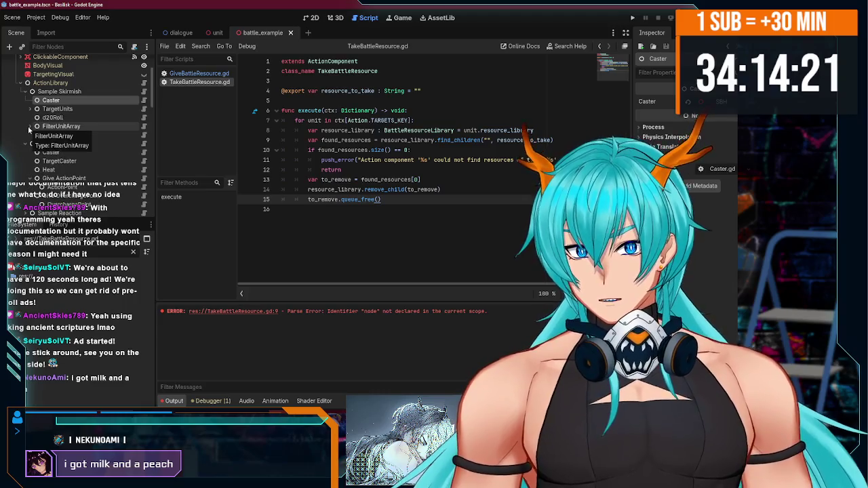
left_click(40, 91)
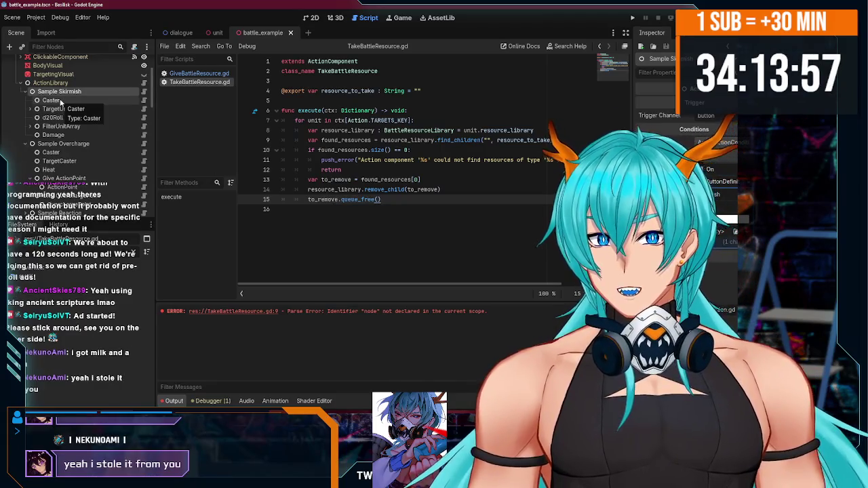
left_click(60, 101)
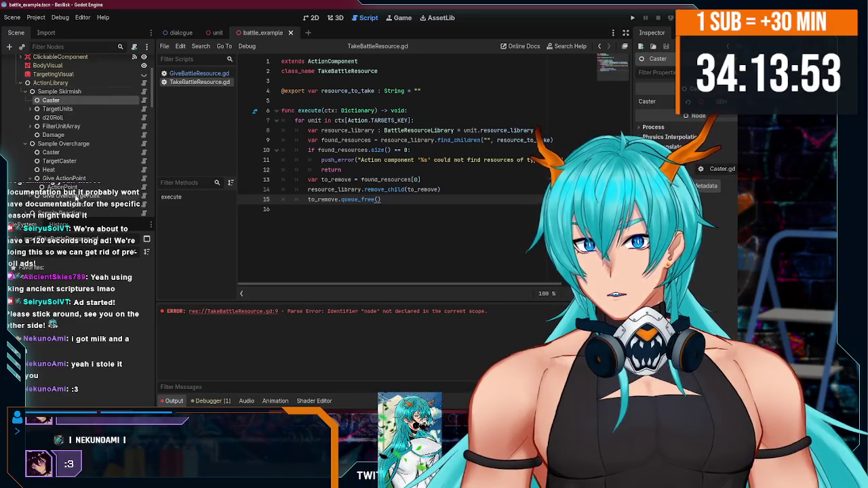
left_click(68, 91)
Step: Add a TargetCaster child to Sample Skirmish and move it right after Caster
key("ctrl+a")
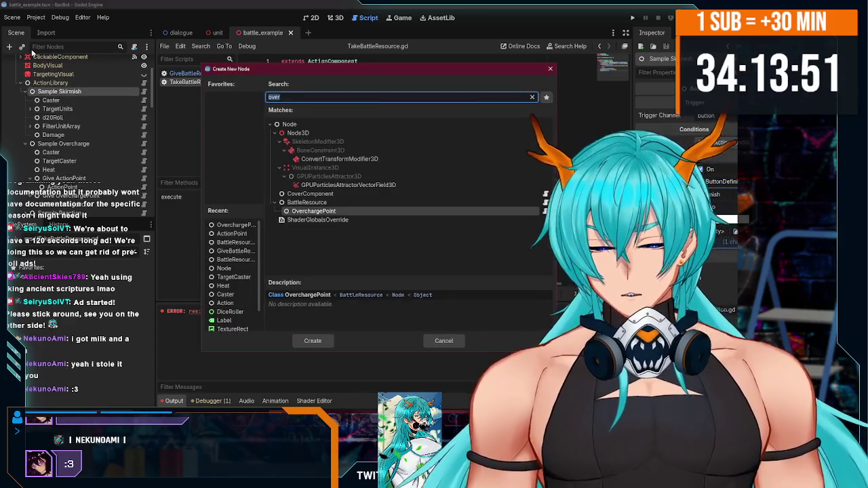
key("BackSpace")
type("target")
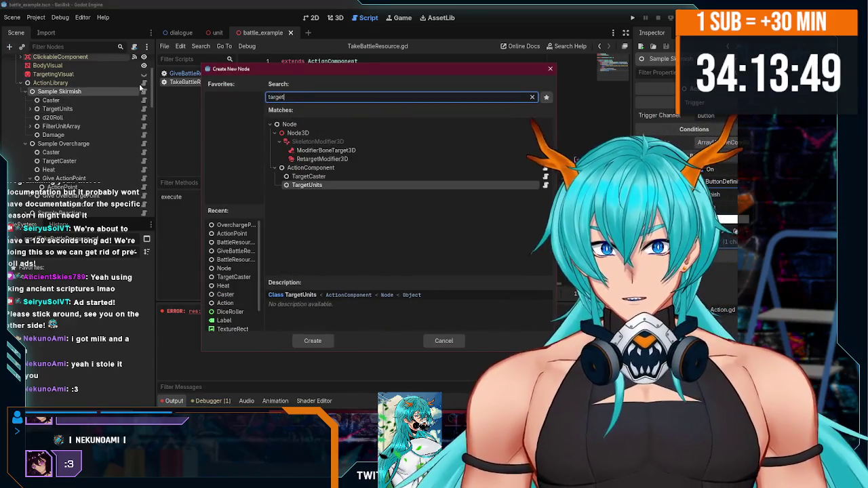
key("Up")
key("Return")
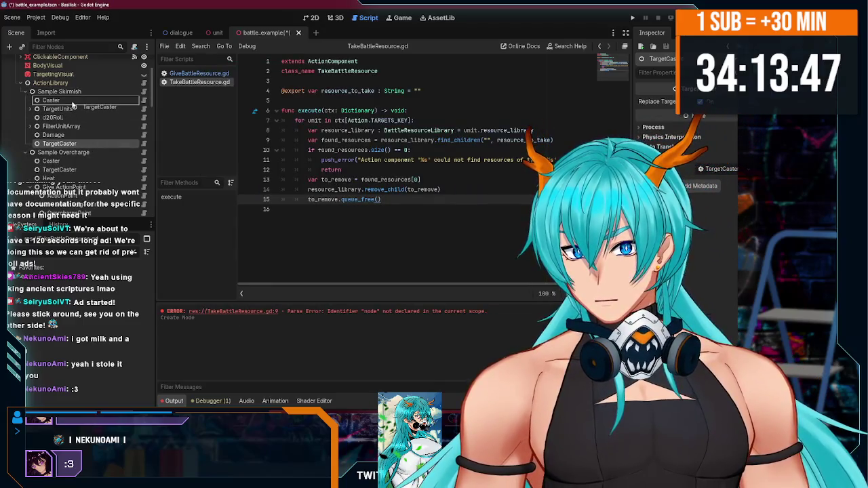
left_click_drag(73, 105, 73, 106)
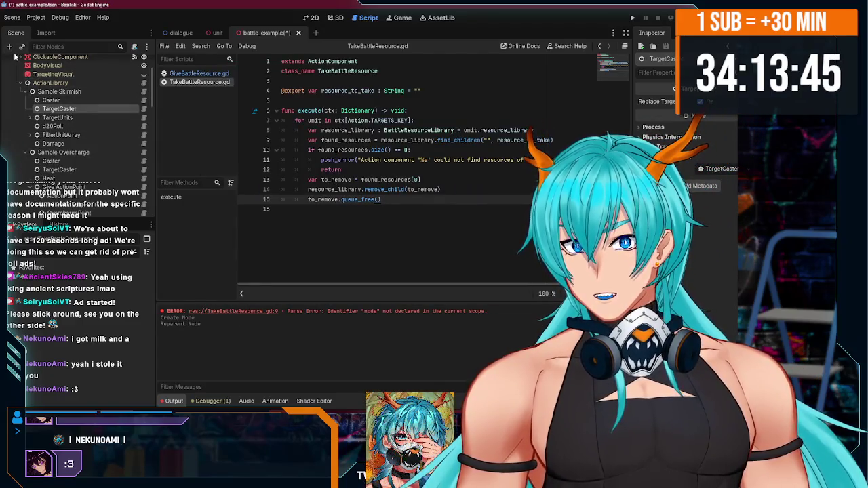
Step: Add a TakeBattleResource node after TargetCaster and save the battle_example scene
left_click(10, 47)
type("take")
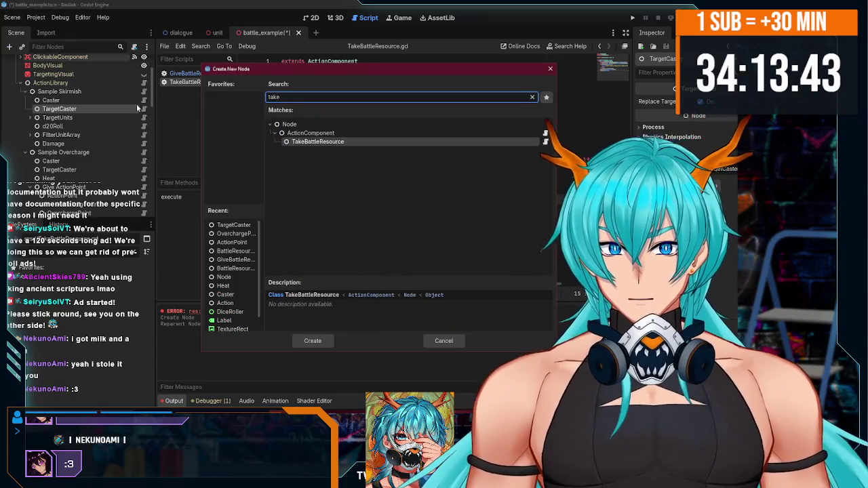
double_click(316, 142)
left_click_drag(57, 111, 61, 123)
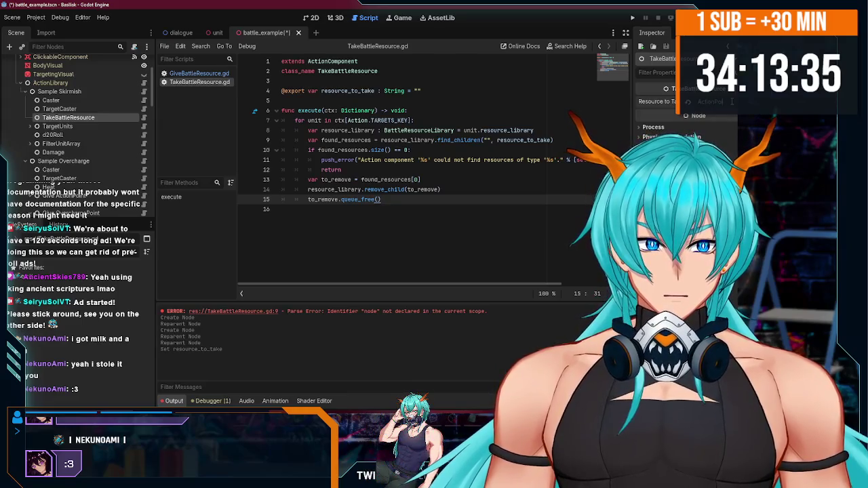
key("ctrl+s")
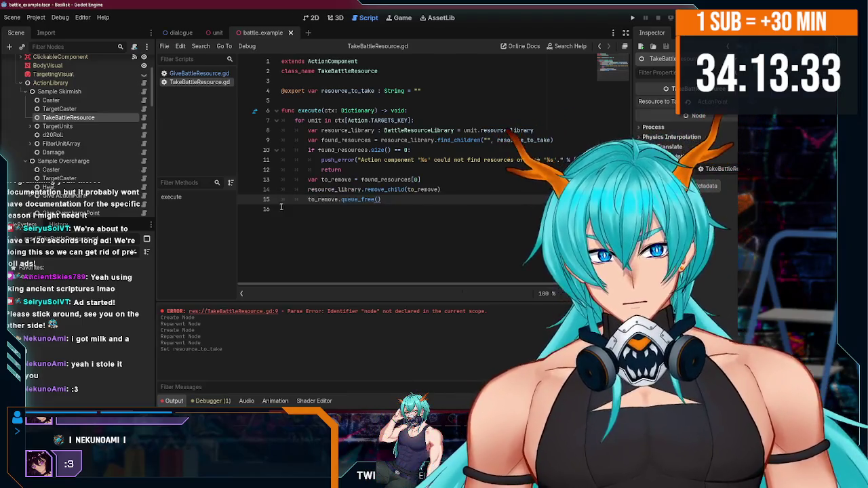
Step: Select the TargetUnits node and open its script in the script editor
left_click(61, 108)
left_click(63, 128)
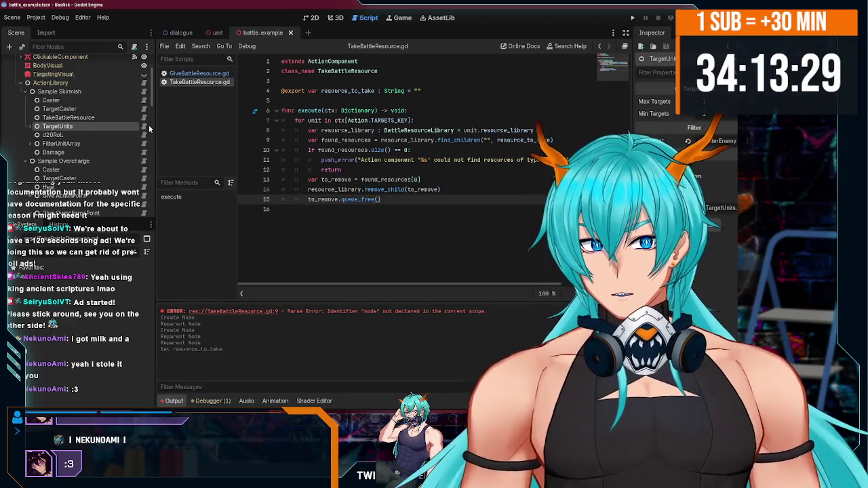
left_click(144, 126)
scroll(288, 163, "down", 10)
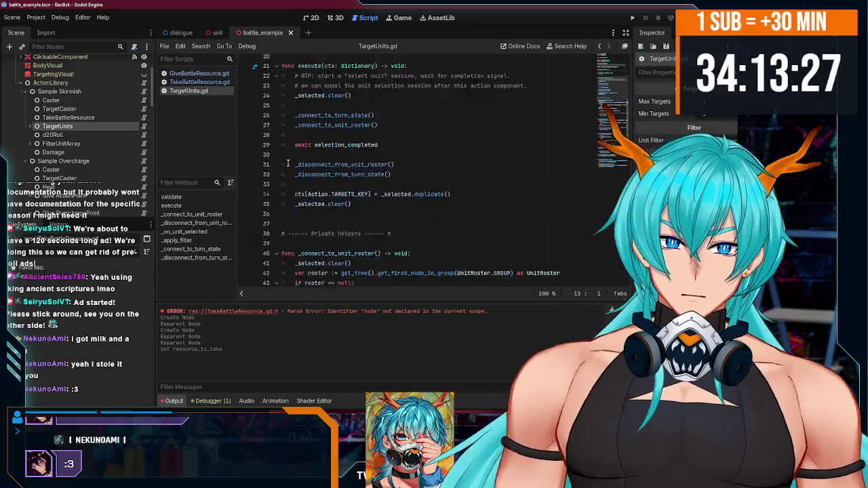
scroll(325, 170, "down", 10)
scroll(403, 182, "up", 9)
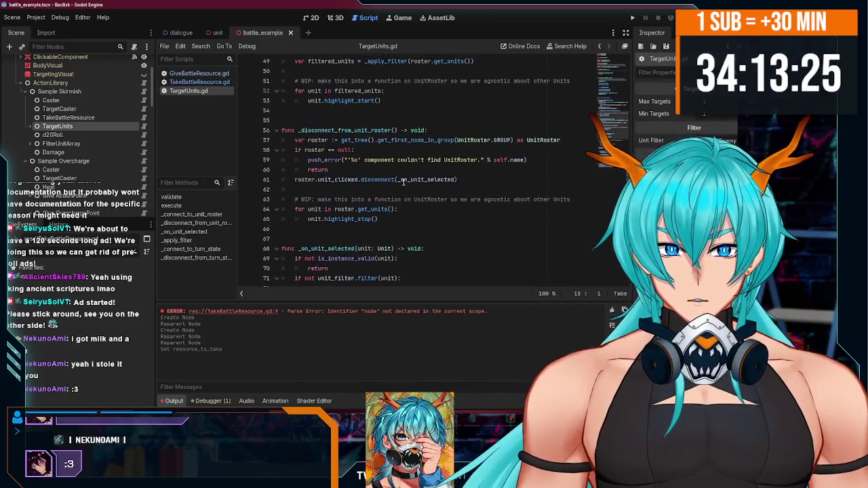
scroll(403, 182, "up", 15)
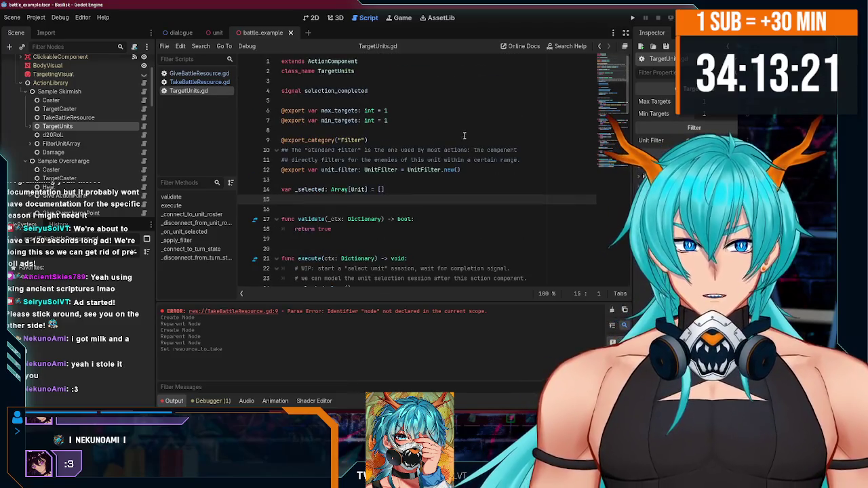
left_click(399, 101)
key("Return")
type("@export ")
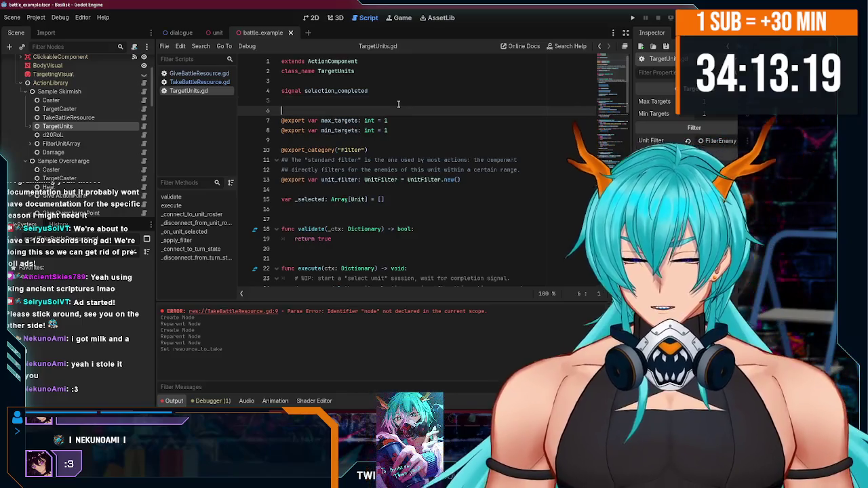
type("var replace")
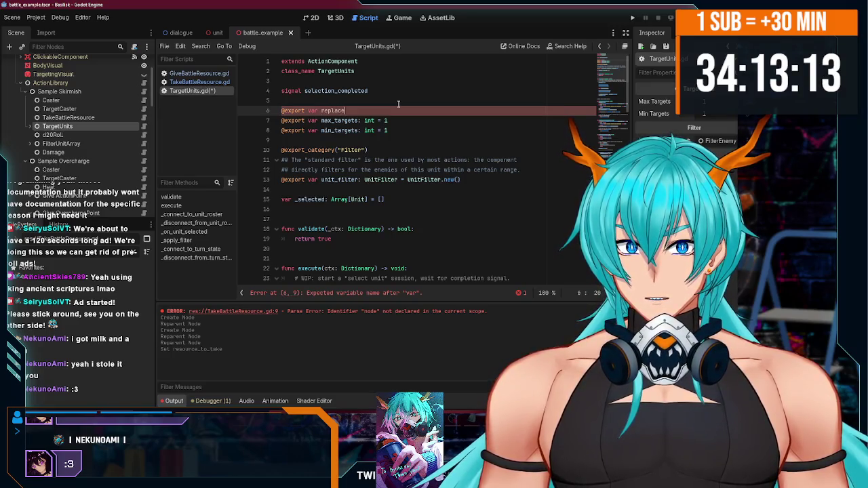
type("_target")
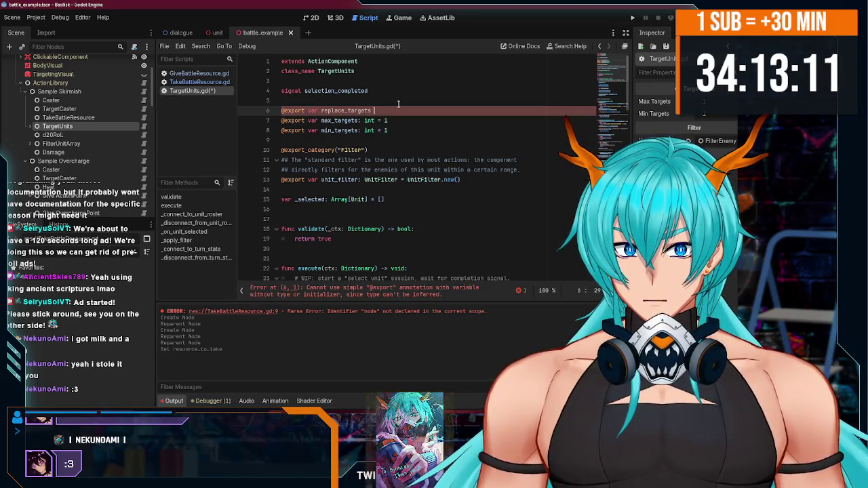
type("s:")
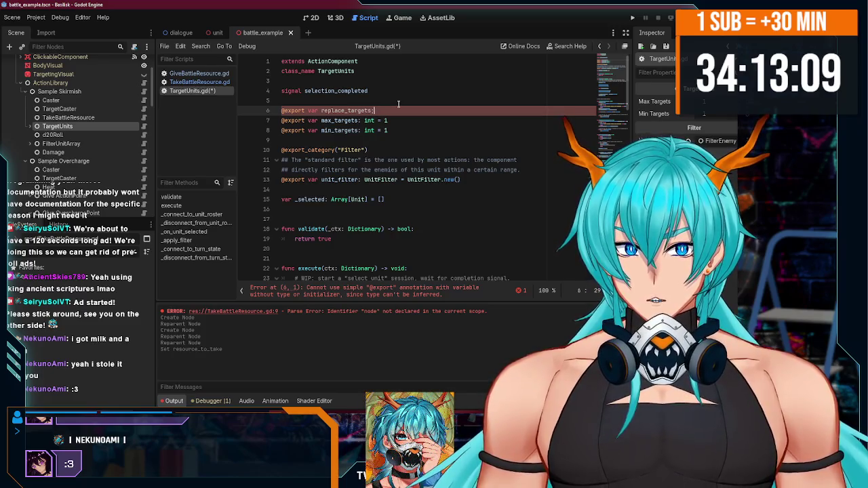
type(" true")
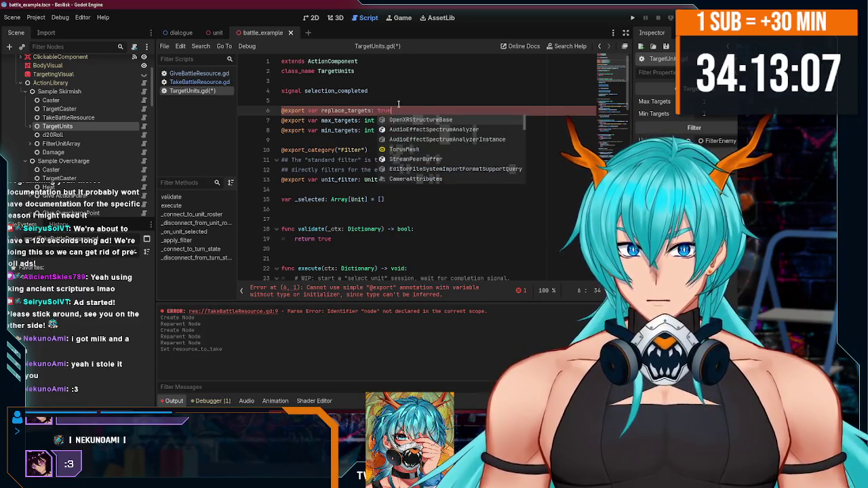
key("Left")
key("Left")
key("Left")
Step: Make replace_targets 'bool = true', save TargetUnits.gd, and move to the execute function
type("bool =")
key("ctrl+s")
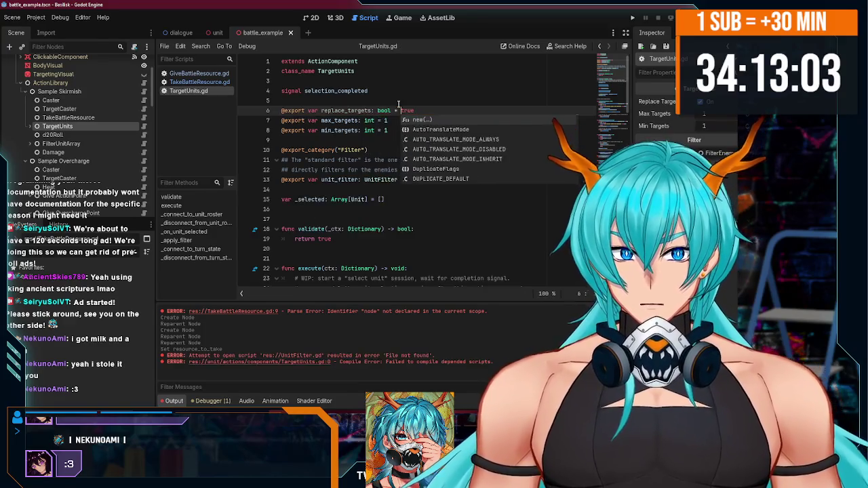
scroll(525, 177, "down", 8)
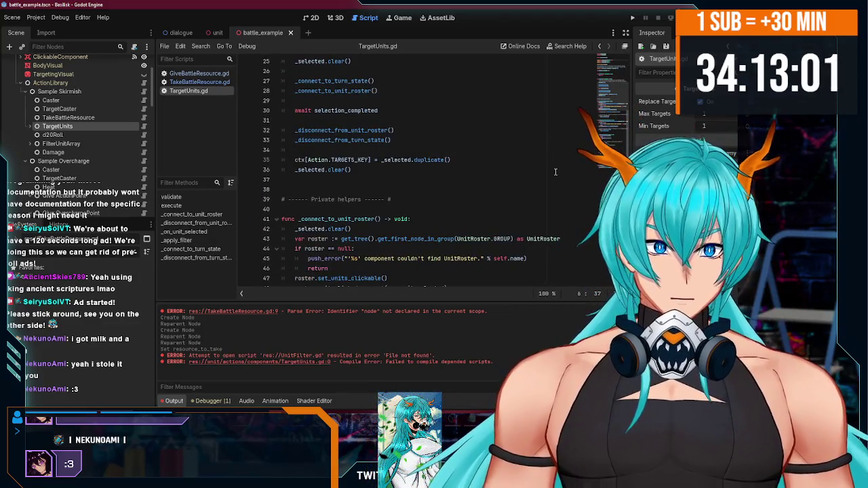
scroll(404, 163, "down", 4)
scroll(390, 160, "up", 6)
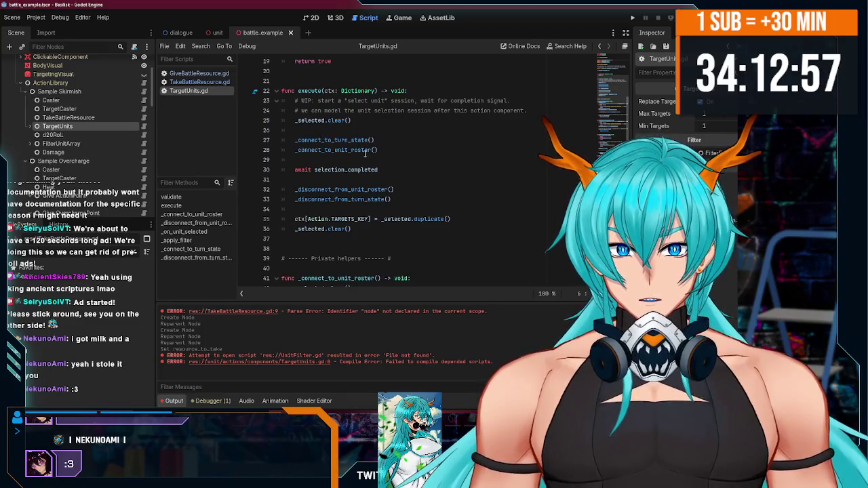
scroll(380, 164, "down", 9)
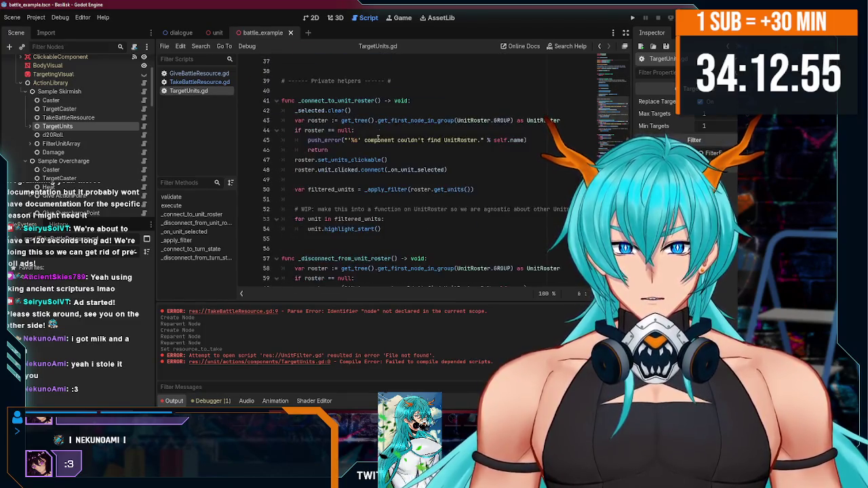
scroll(363, 175, "down", 4)
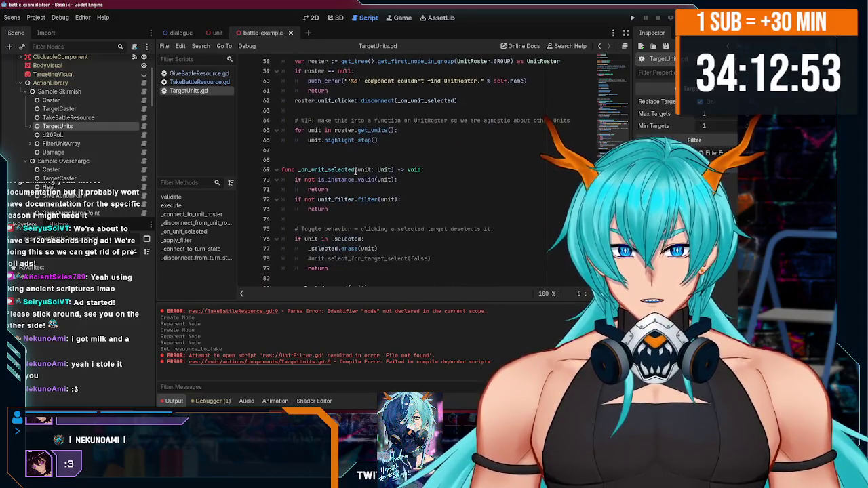
scroll(355, 171, "up", 11)
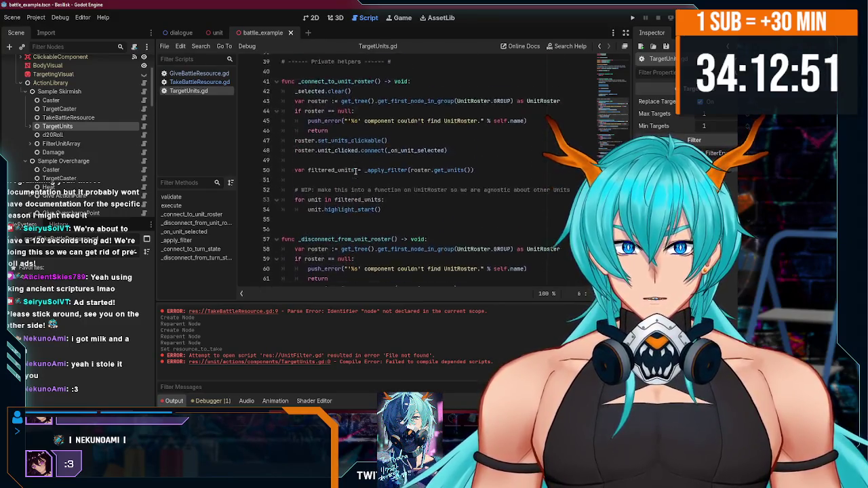
left_click(360, 150)
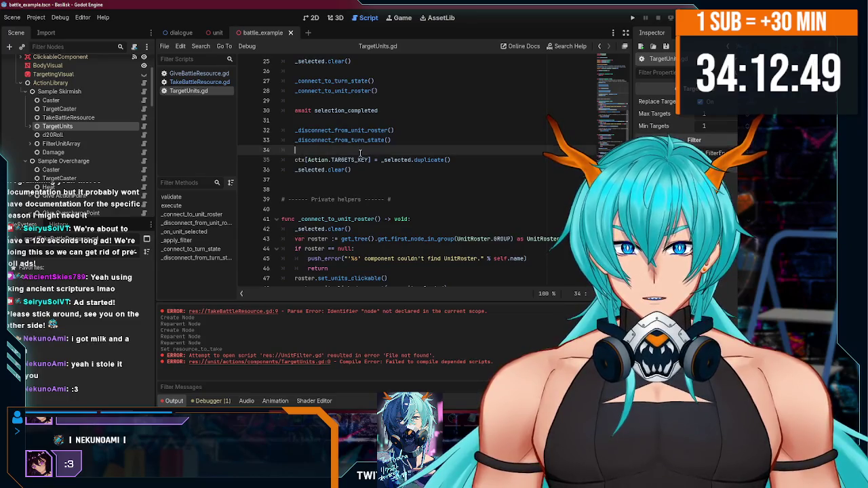
Step: Wrap the targets assignment in execute under a replace_targets check
key("Return")
type("if")
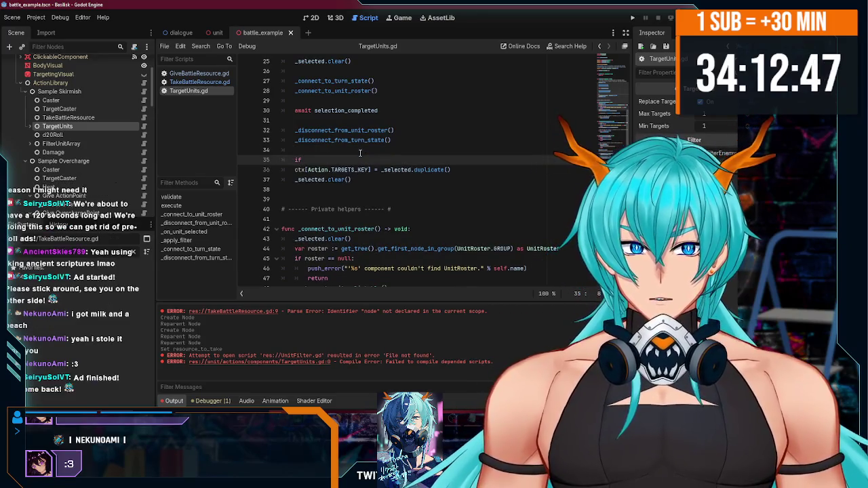
type("replace_targets")
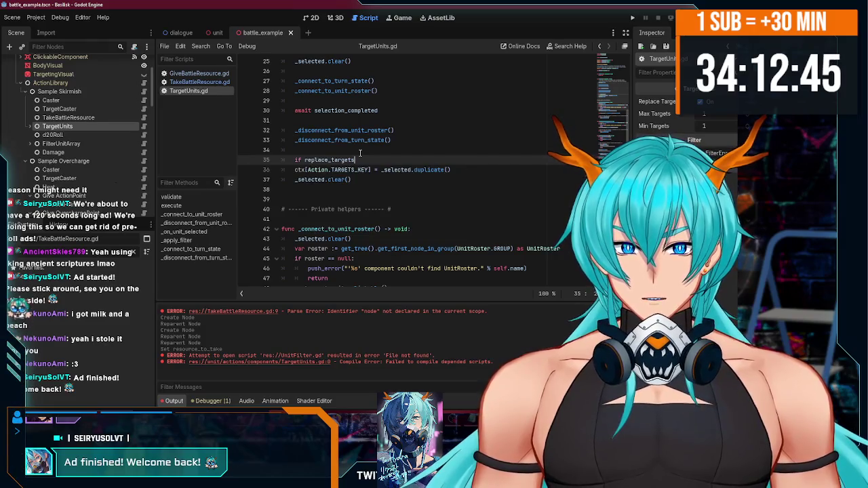
type(":")
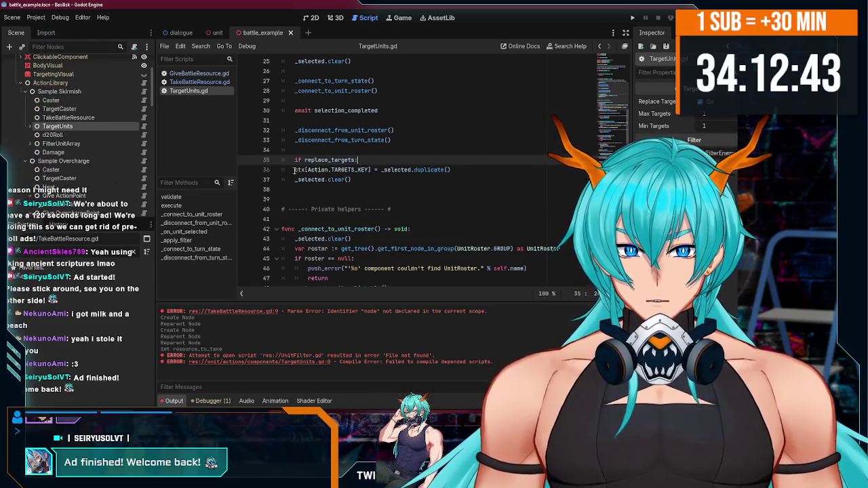
left_click(294, 170)
key("Tab")
left_click(493, 170)
key("Return")
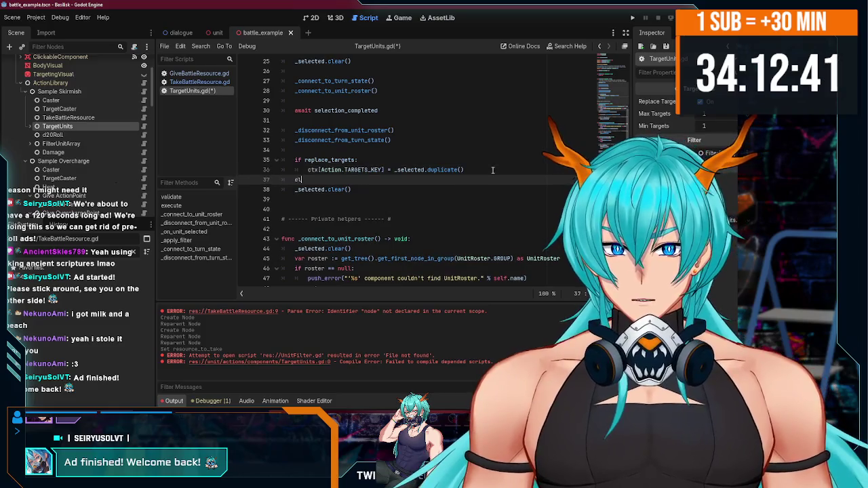
Step: Add an else branch with a 'for unit in _selected' loop
key("Return")
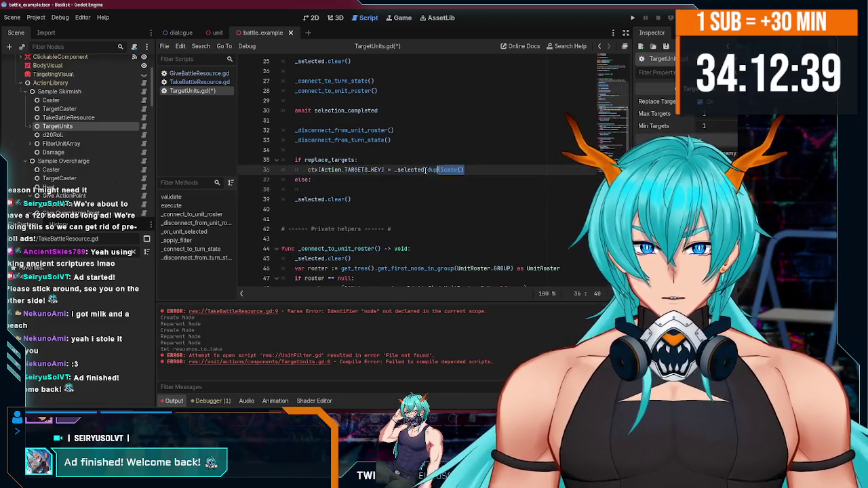
type("for")
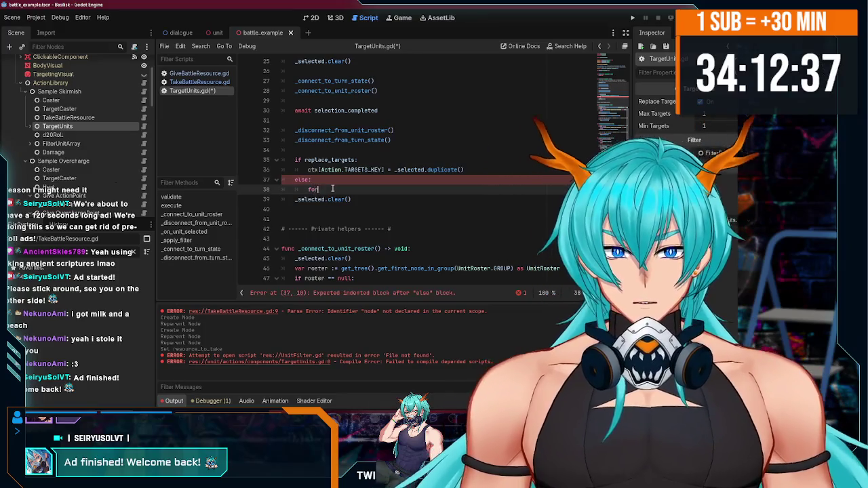
type(" unit in _sel")
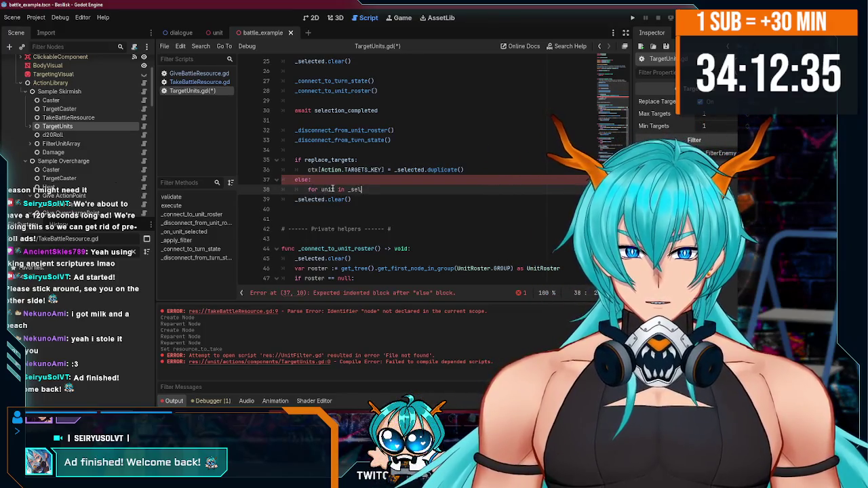
type("ected.dup")
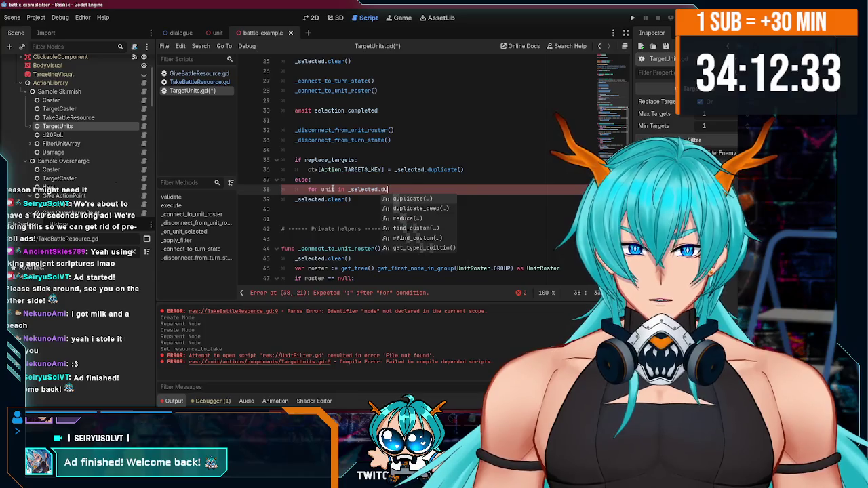
key("Return")
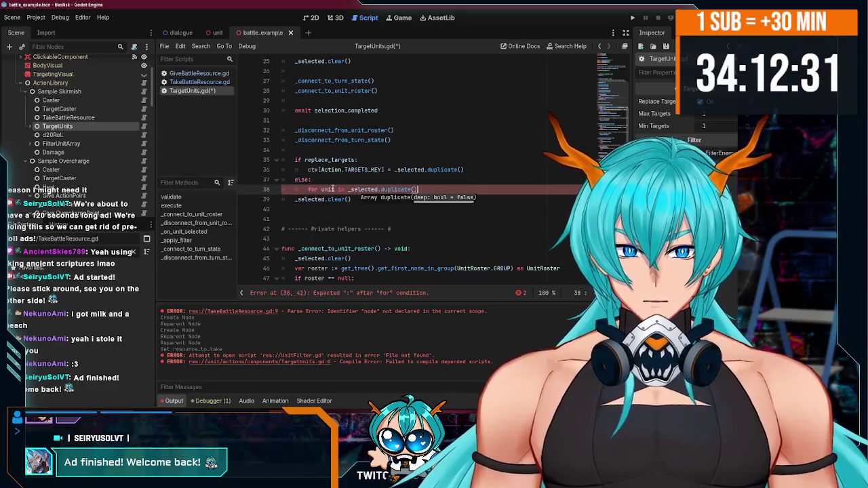
type(":")
key("Return")
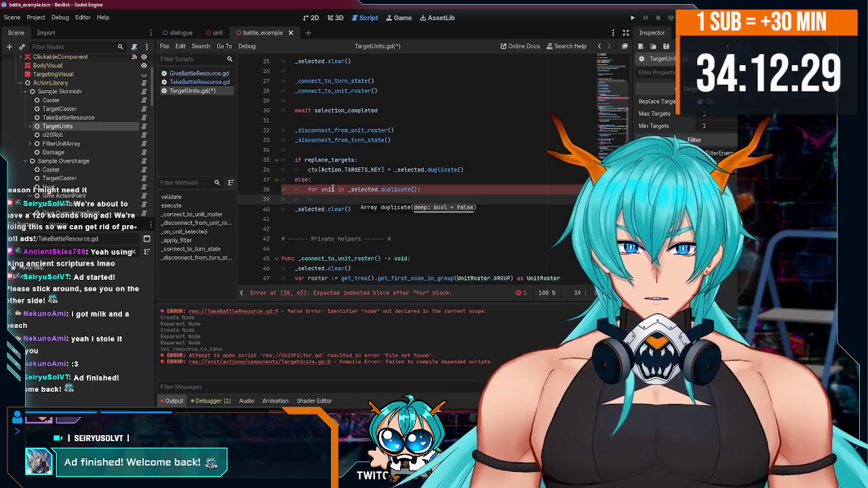
left_click_drag(421, 190, 381, 190)
key("BackSpace")
left_click(371, 198)
type("ctx[]")
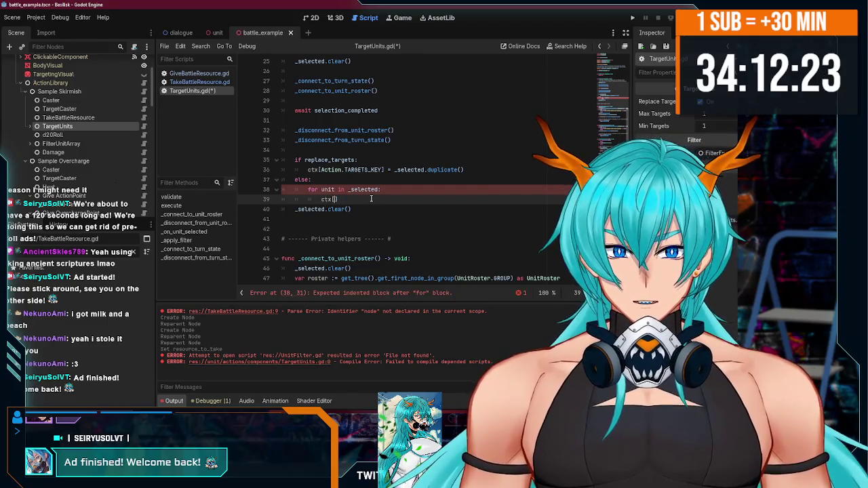
Step: Make the loop body append each unit to ctx[Action.TARGETS_KEY], and save
left_click_drag(385, 171, 321, 170)
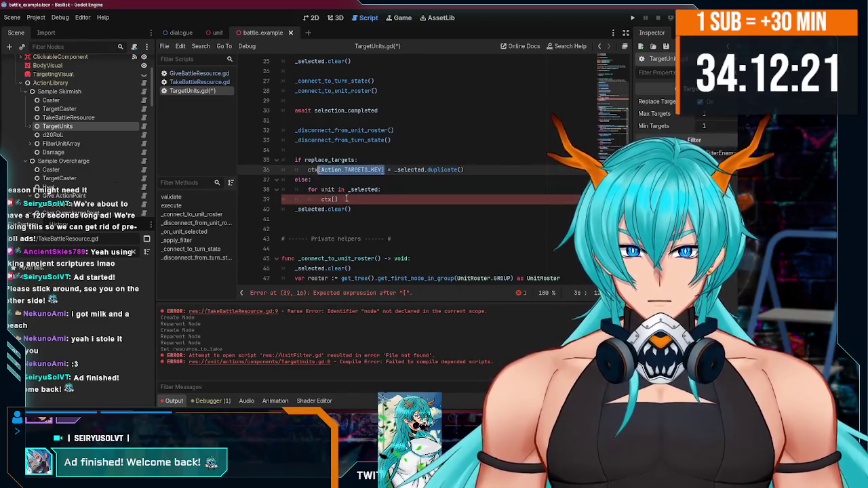
key("ctrl+c")
left_click(335, 198)
key("ctrl+v")
type("pend(")
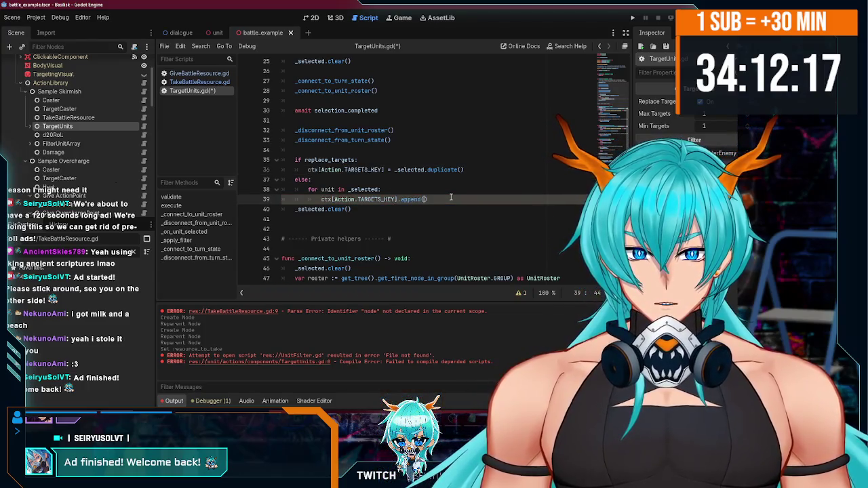
type("unit")
key("ctrl+s")
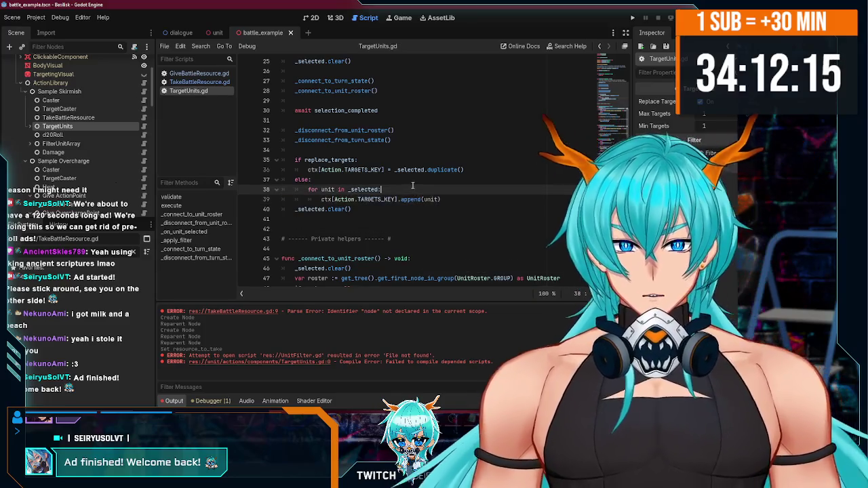
Step: Compare with the line 36 assignment, add a blank line after the append, and save
left_click(416, 179)
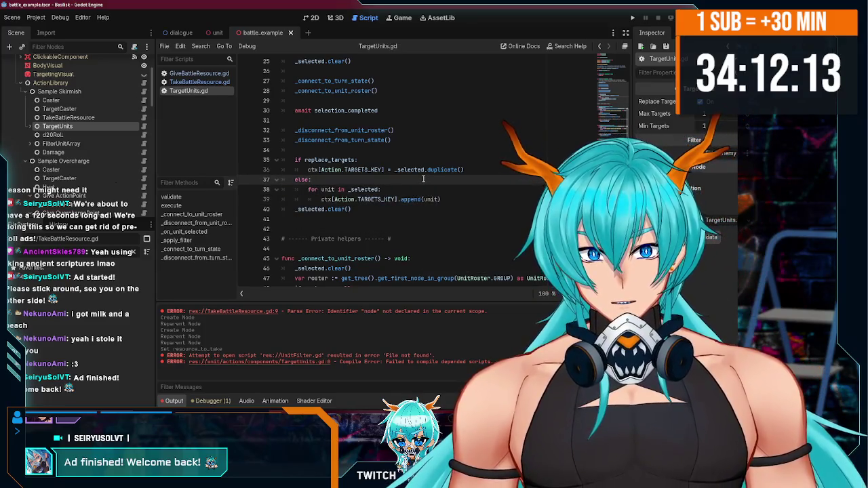
left_click_drag(308, 170, 464, 168)
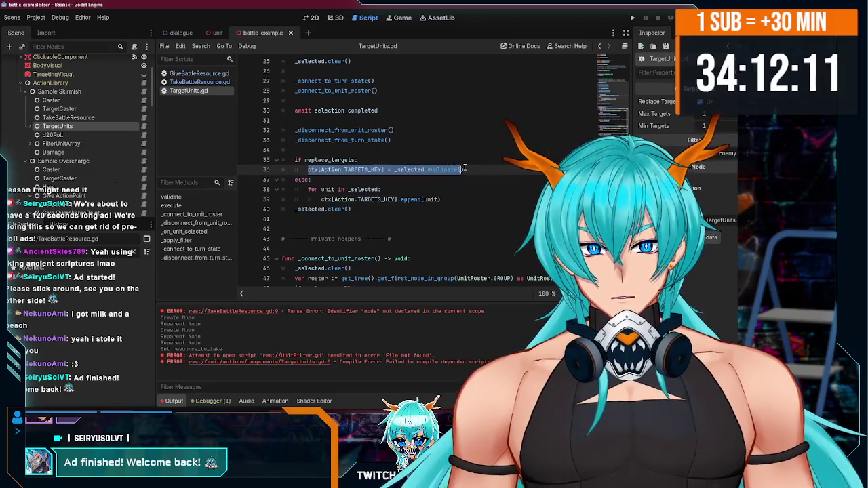
left_click(447, 188)
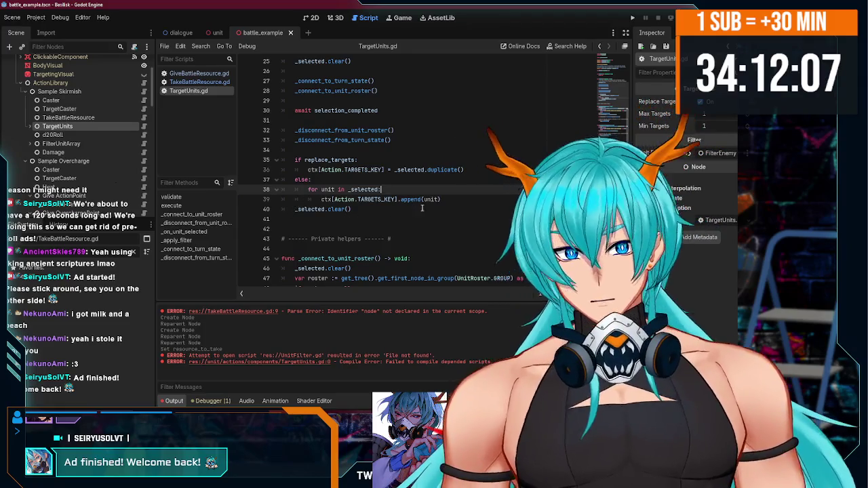
left_click(458, 199)
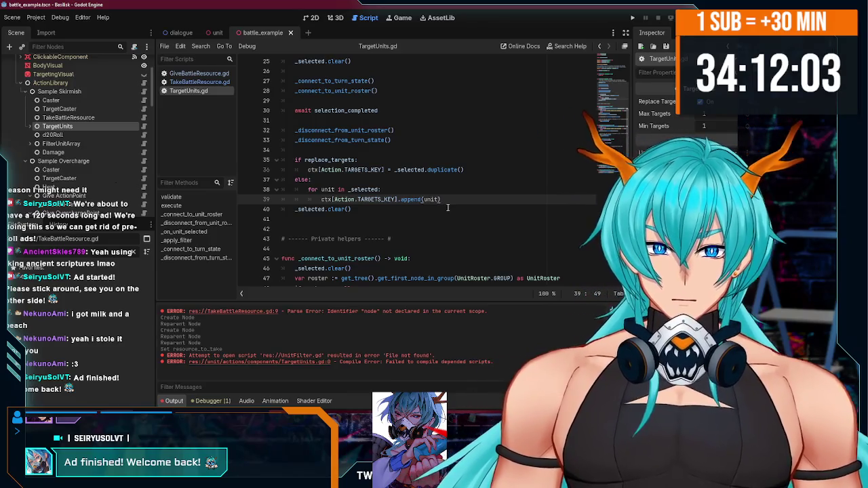
key("Return")
key("BackSpace")
key("BackSpace")
key("ctrl+s")
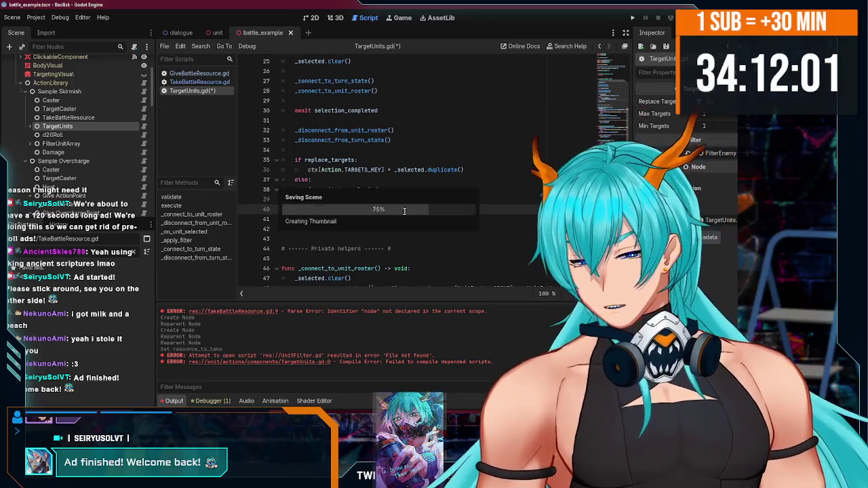
Step: Select the TakeBattleResource node and switch between the unit and battle_example scenes
scroll(100, 138, "up", 1)
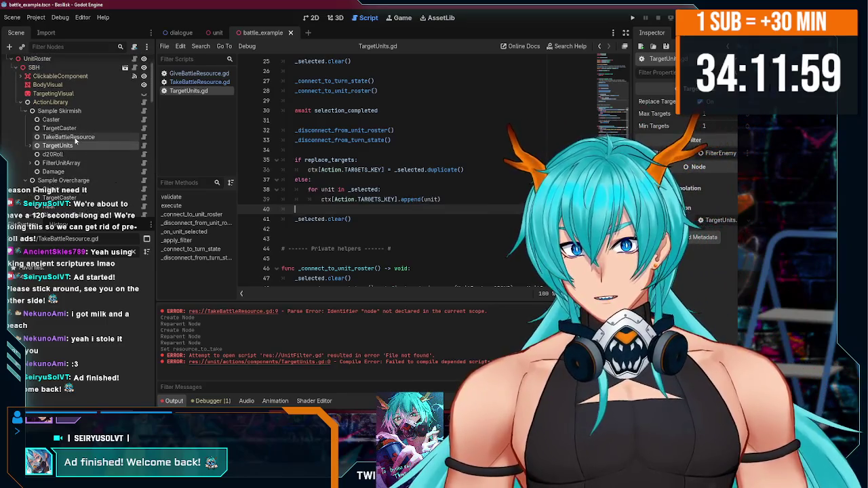
left_click(73, 136)
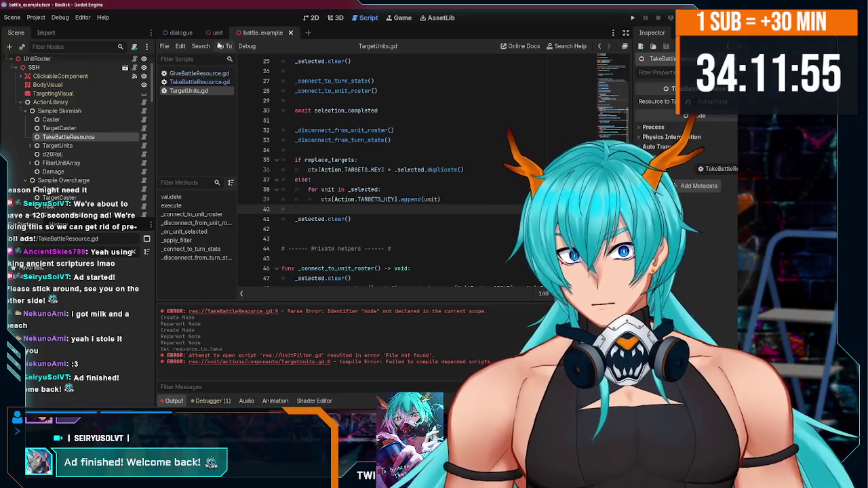
left_click(216, 34)
left_click(283, 34)
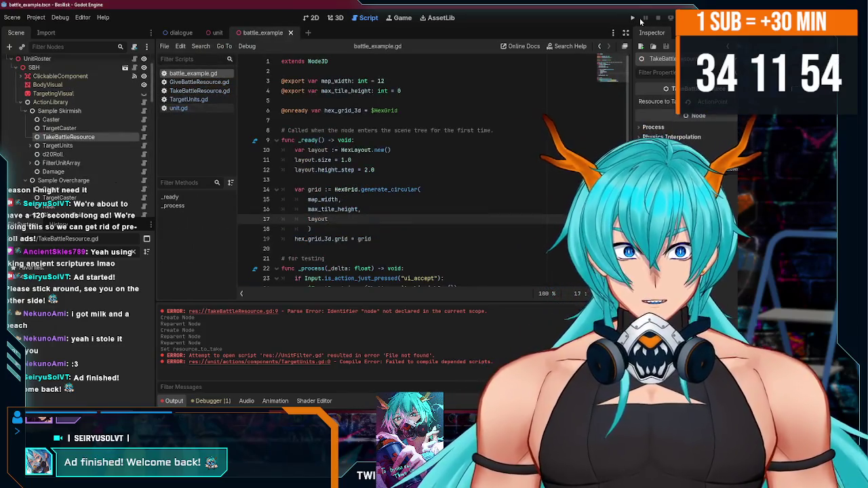
Step: Run the project twice, expanding the battle node in the remote tree, stopping each run
left_click(634, 19)
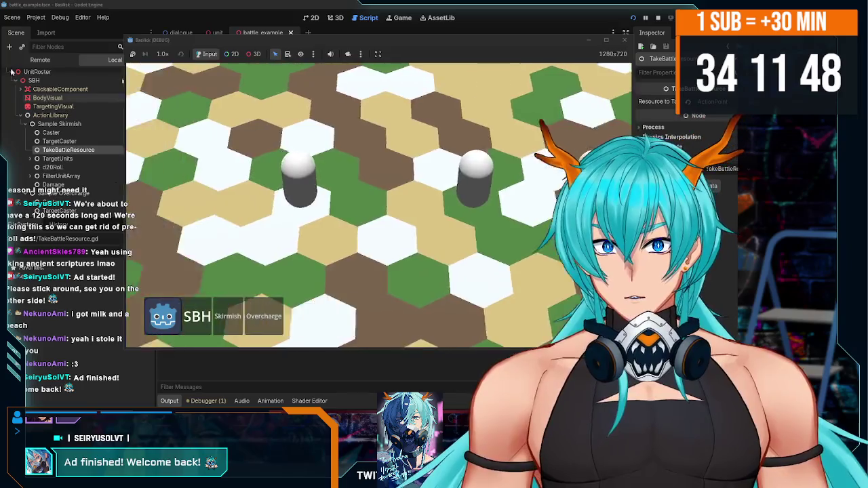
key("F8")
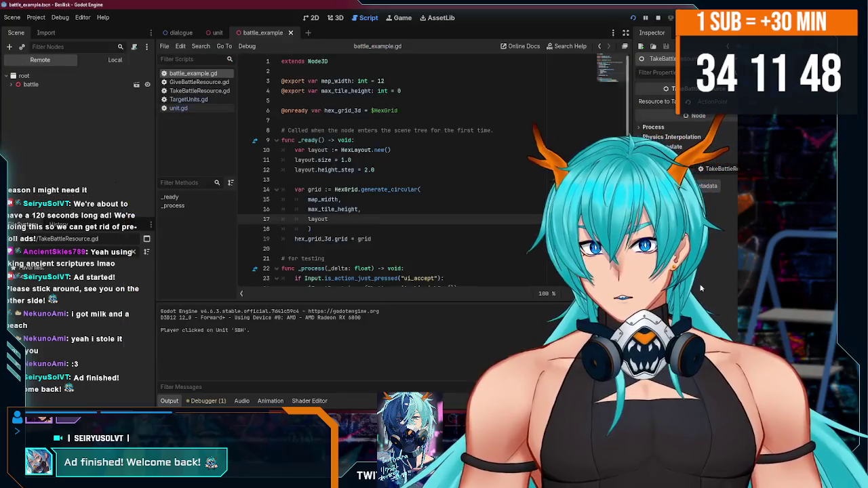
left_click(11, 84)
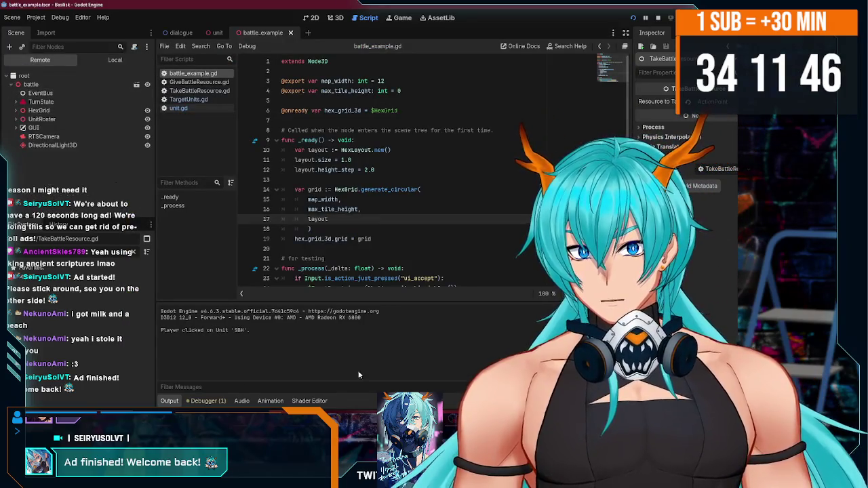
key("F5")
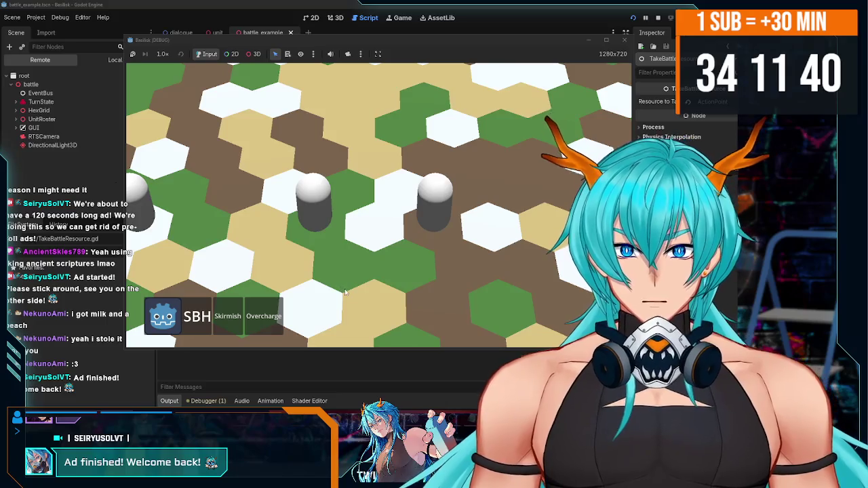
key("F8")
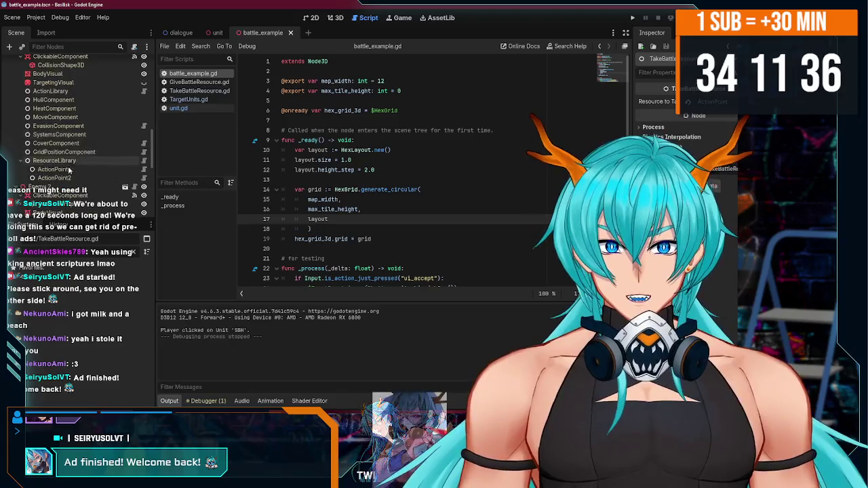
Step: Select RTSCamera, test camera panning with W and S in the game, then relaunch it
scroll(66, 195, "down", 5)
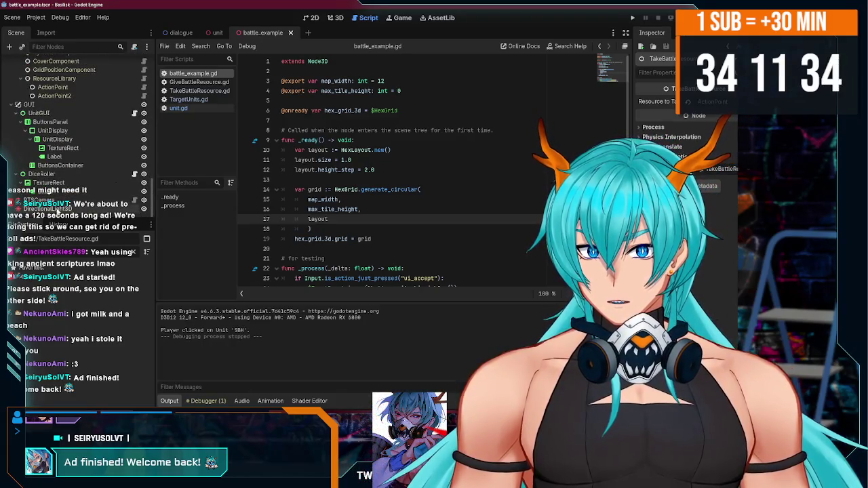
left_click(54, 200)
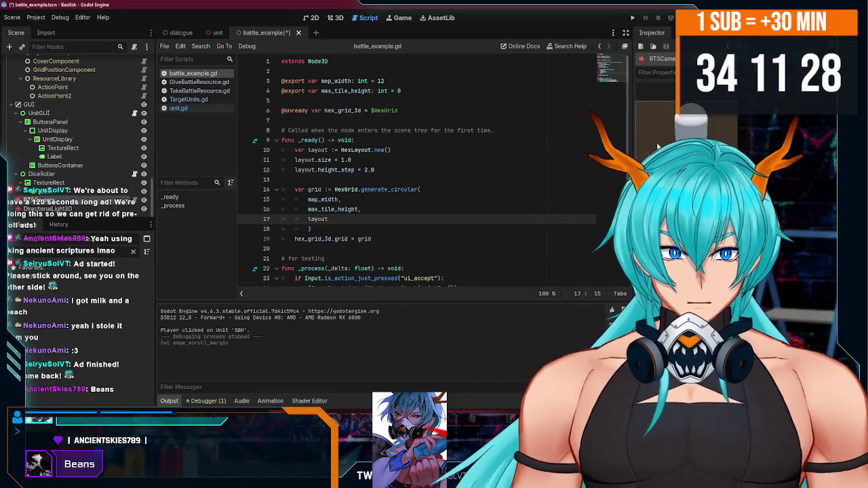
key("F5")
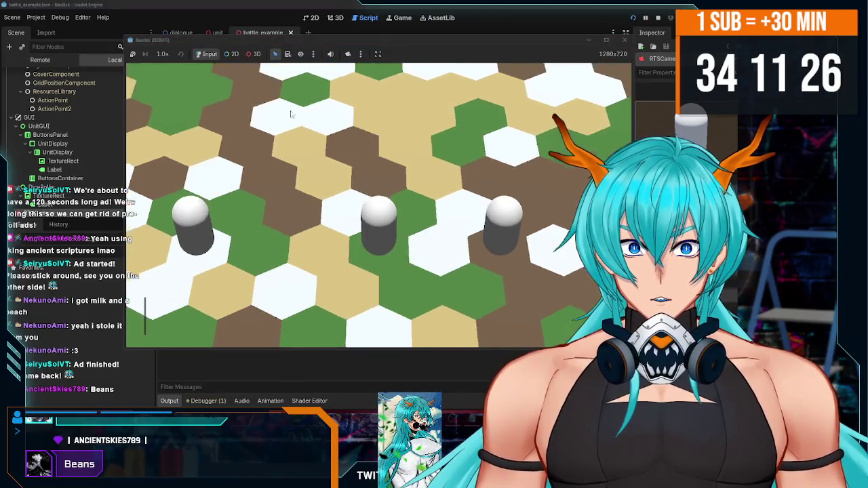
key("w")
key("s")
key("w")
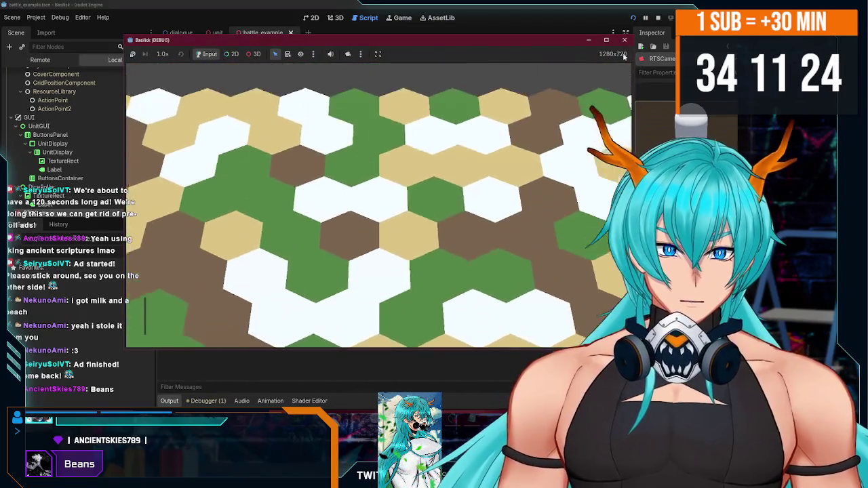
left_click(624, 40)
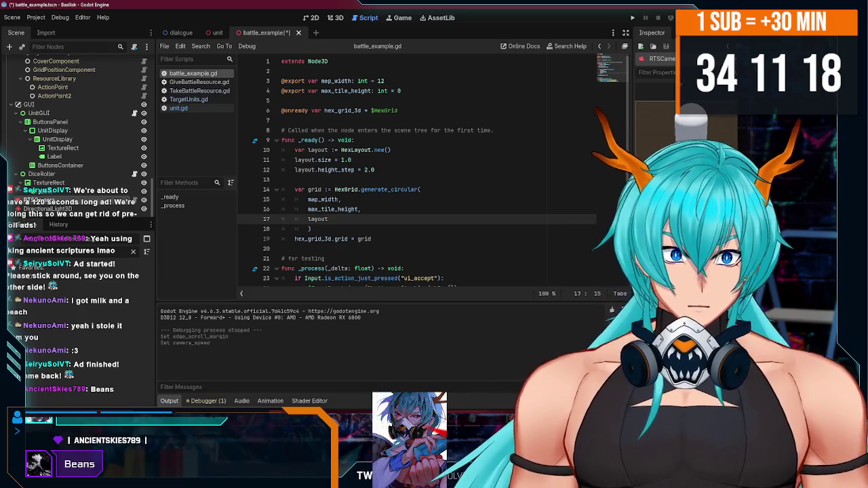
key("F5")
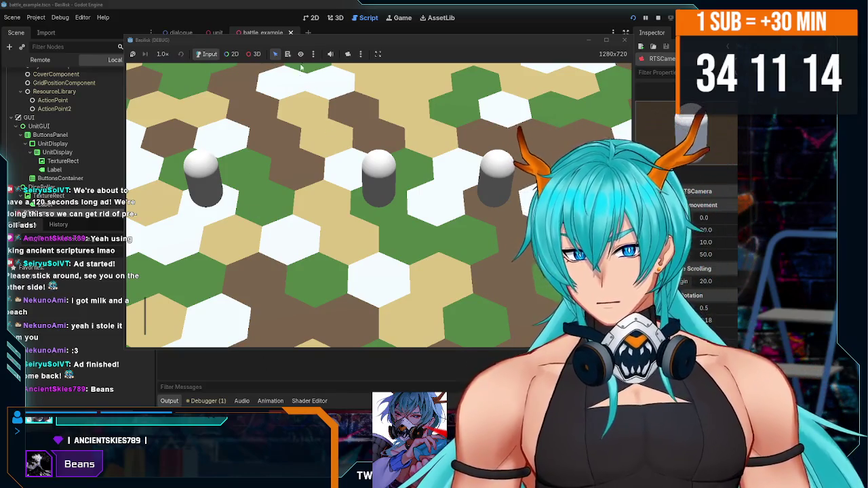
Step: Stop the game and expand UnitRoster > SBH > ActionLibrary in the Scene tree
mouse_move(325, 43)
left_mouse_down()
mouse_move(407, 28)
mouse_move(369, 30)
left_mouse_up()
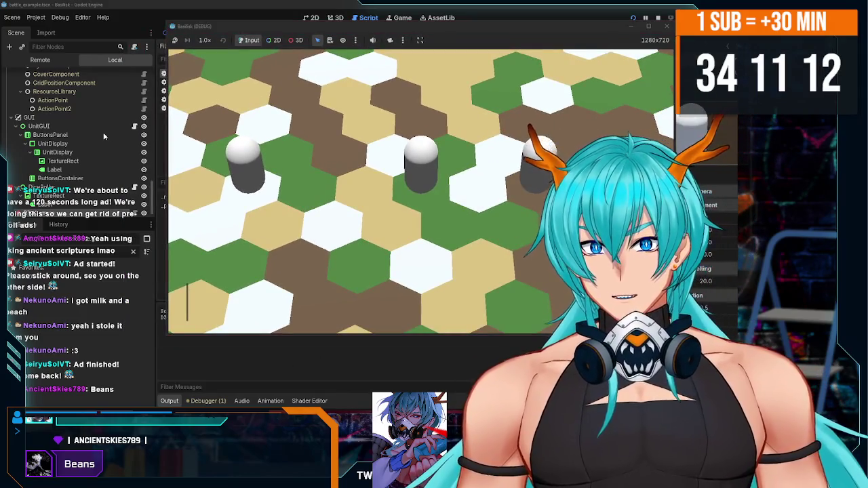
key("F8")
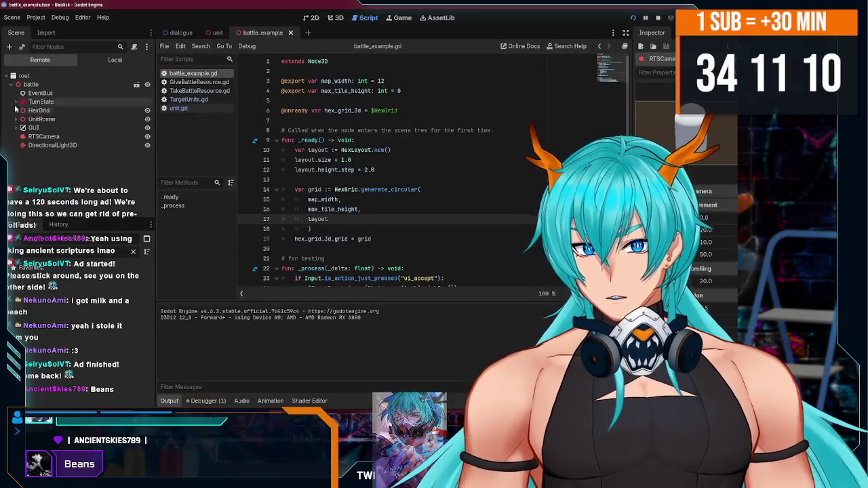
left_click(17, 118)
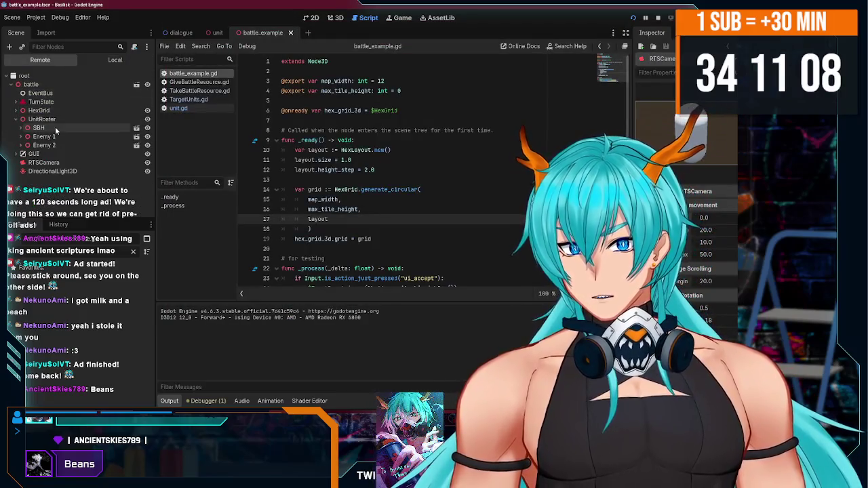
left_click(21, 128)
scroll(73, 139, "down", 2)
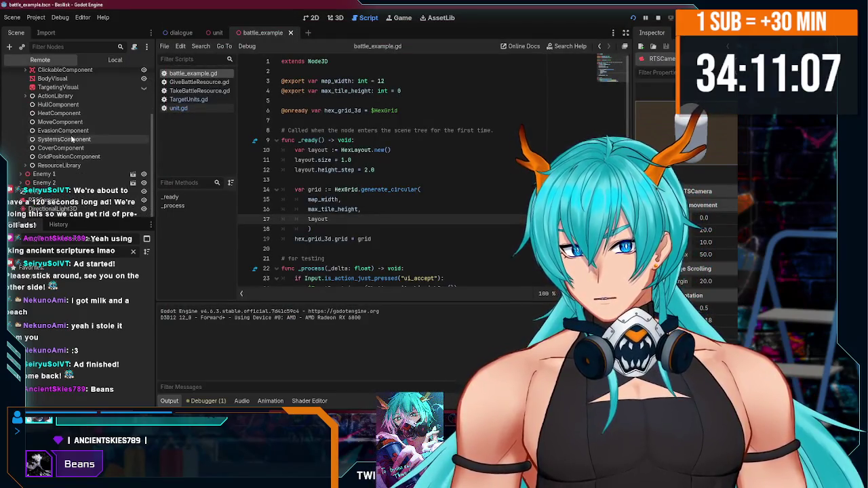
left_click(25, 95)
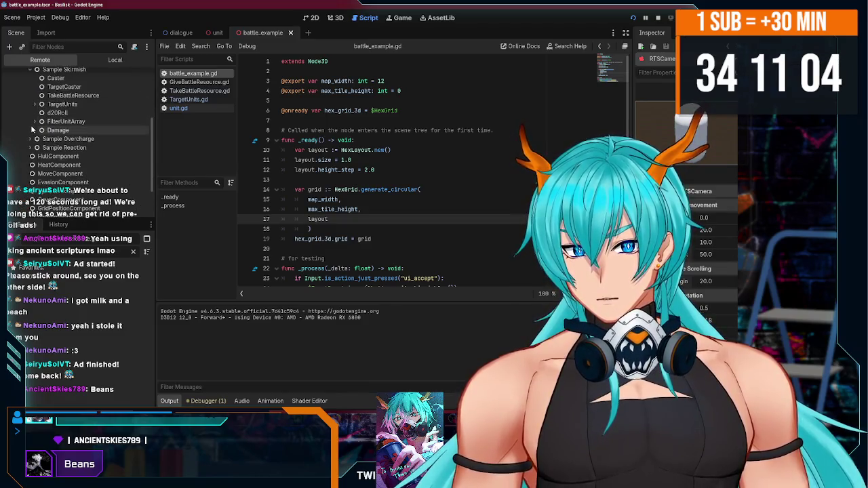
left_click(25, 95)
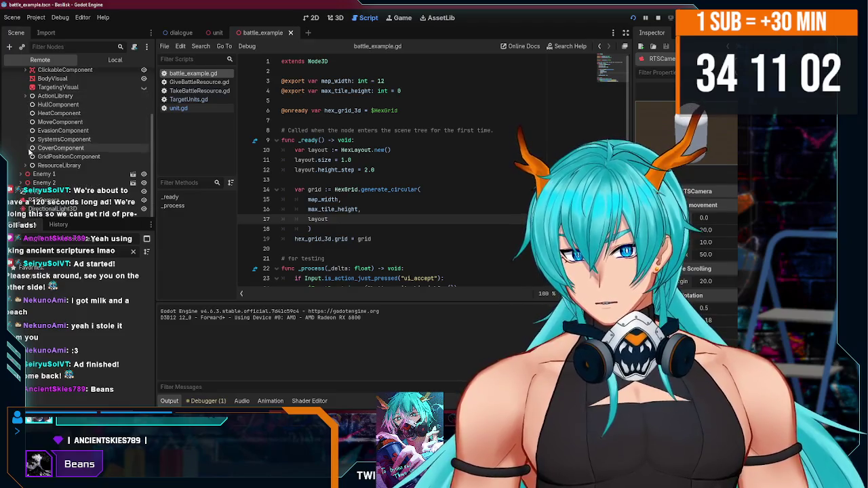
scroll(68, 149, "down", 1)
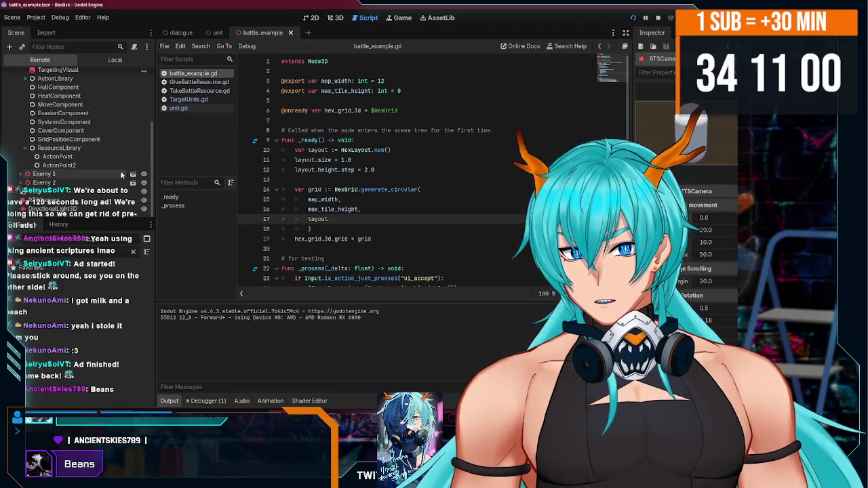
Step: Rerun the battle, use Skirmish on Enemy 1 twice, then try Overcharge
key("F5")
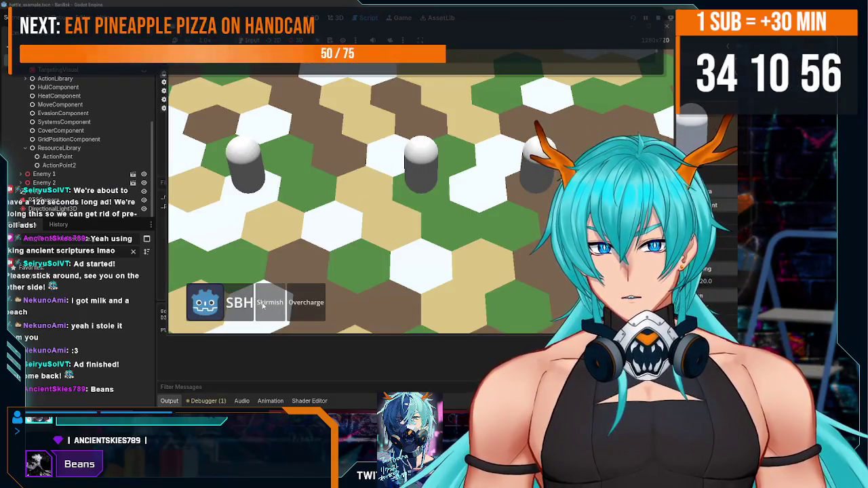
left_click(269, 303)
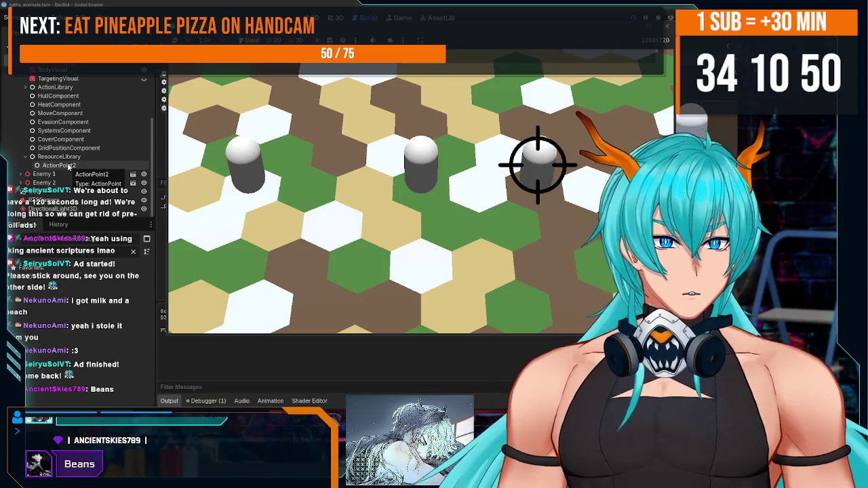
left_click(534, 164)
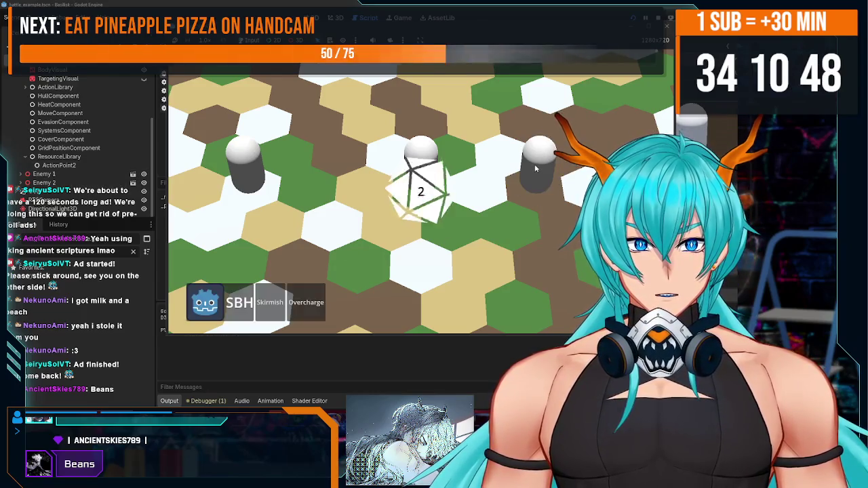
left_click(270, 301)
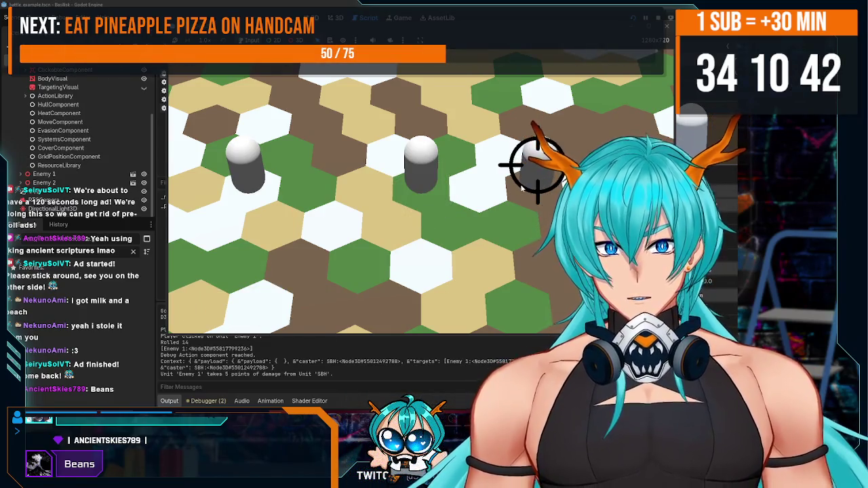
left_click(535, 163)
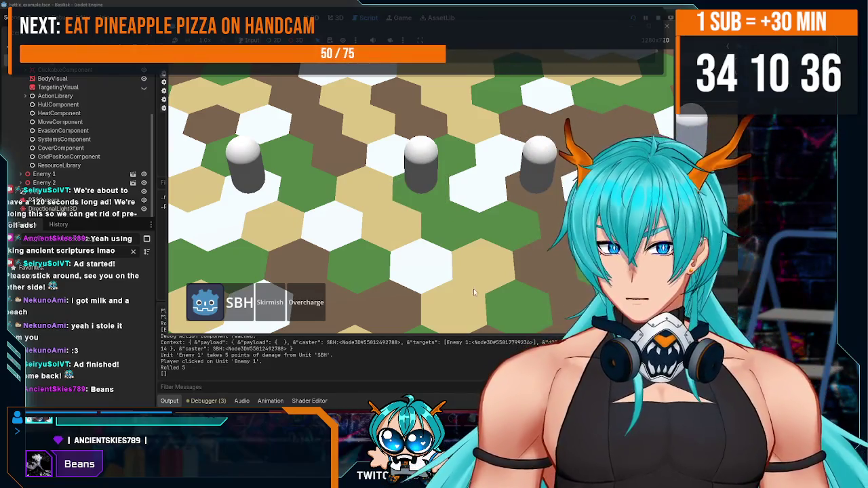
left_click(309, 302)
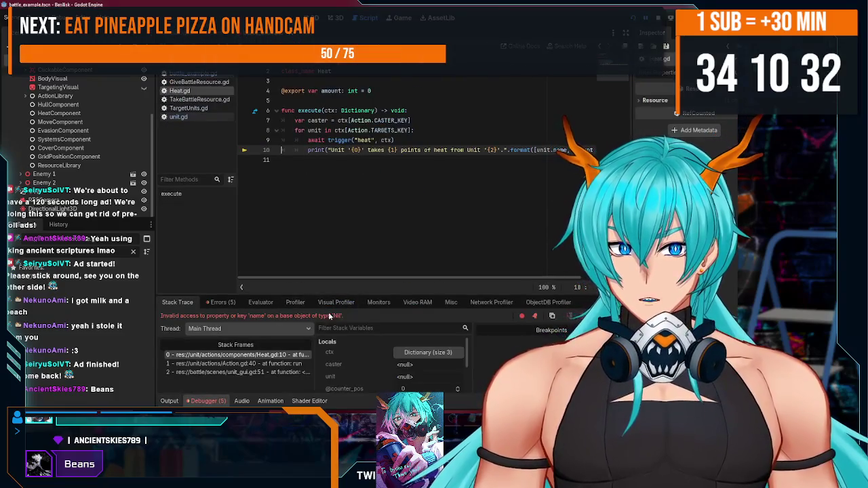
Step: Expand the running ActionLibrary and inspect the Sample Overcharge Caster node in the remote tree
mouse_move(377, 278)
left_mouse_down()
mouse_move(435, 279)
mouse_move(354, 280)
left_mouse_up()
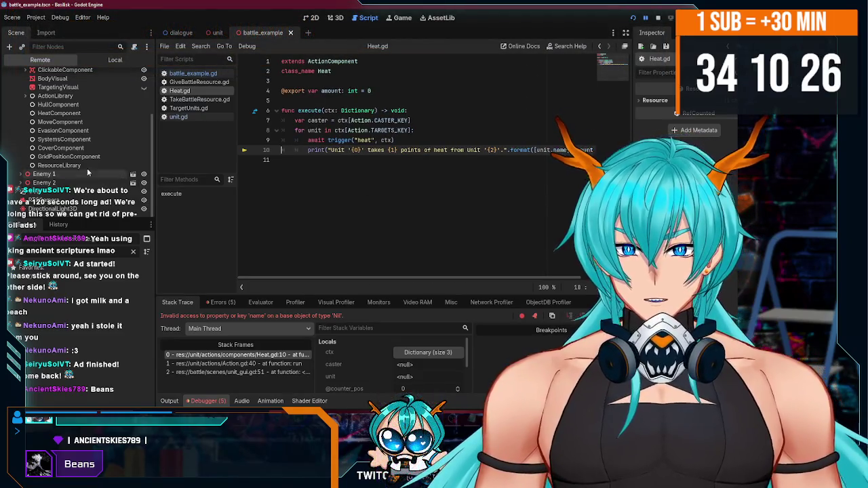
scroll(22, 151, "up", 3)
left_click(24, 149)
scroll(27, 136, "down", 2)
left_click(31, 122)
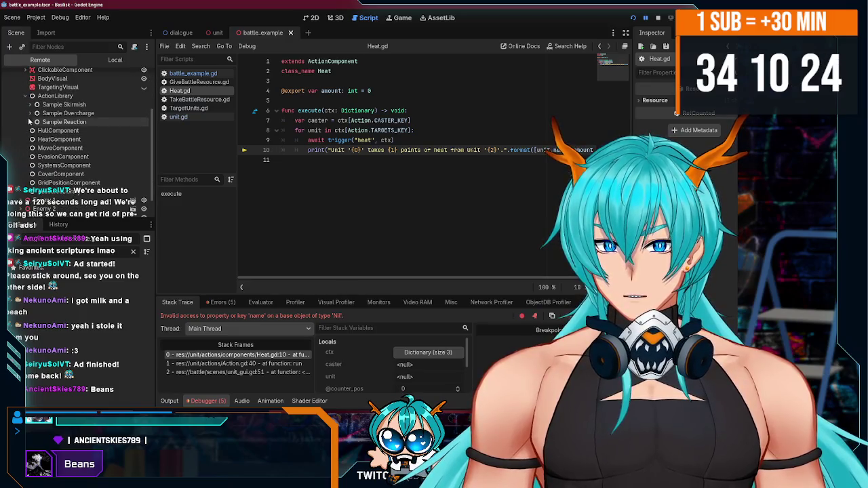
left_click(36, 122)
left_click(37, 114)
left_click(56, 122)
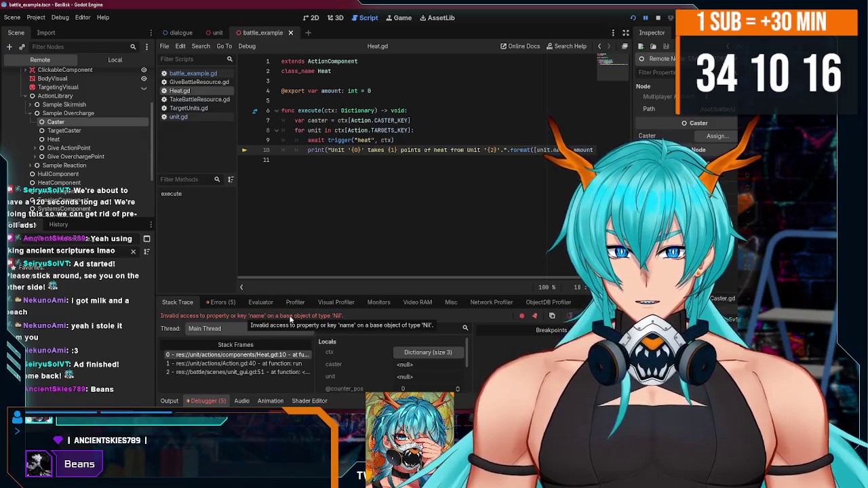
Step: Check the Heat.gd error and the Caster's unassigned unit, then stop the game
mouse_move(323, 278)
left_mouse_down()
mouse_move(437, 276)
mouse_move(369, 289)
left_mouse_up()
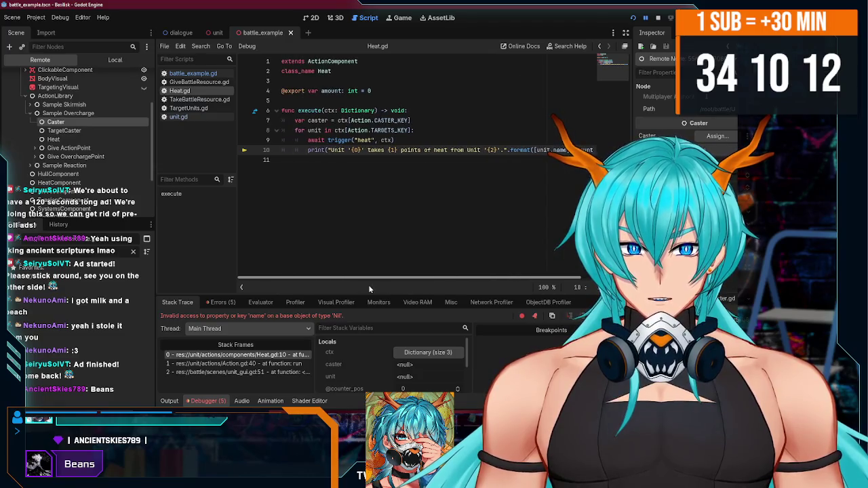
double_click(358, 130)
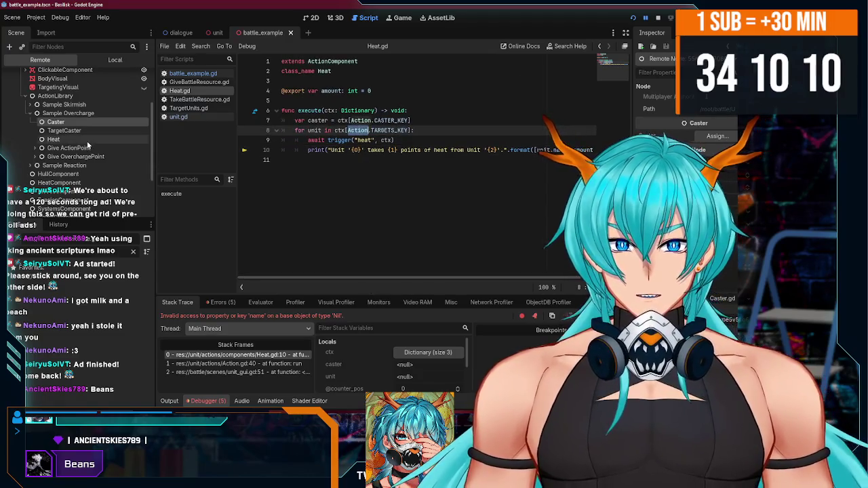
scroll(86, 145, "up", 1)
left_click(81, 148)
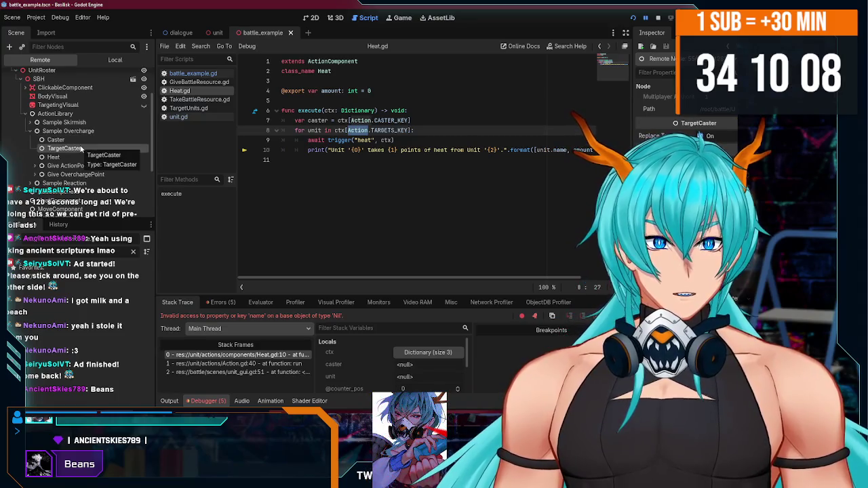
left_click(67, 139)
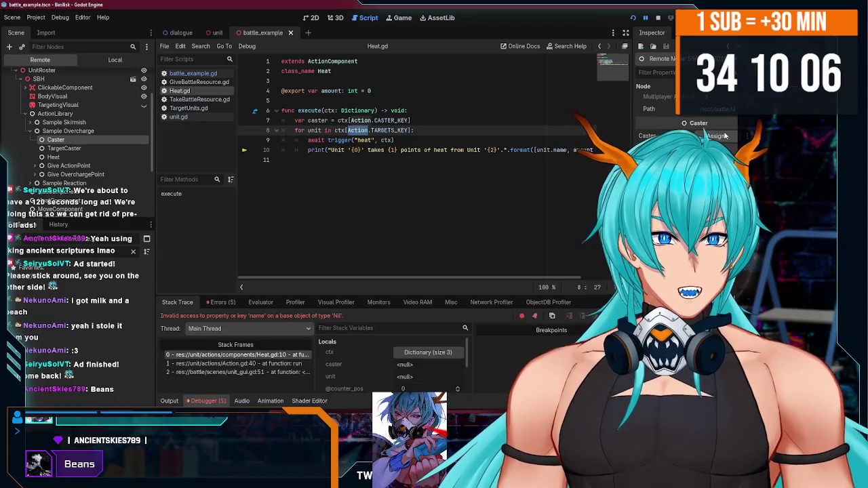
left_click(719, 135)
left_click(442, 64)
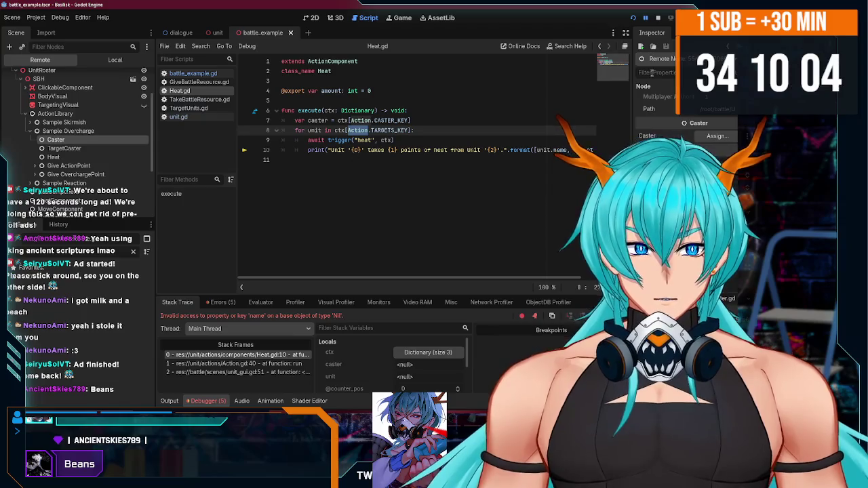
left_click(657, 17)
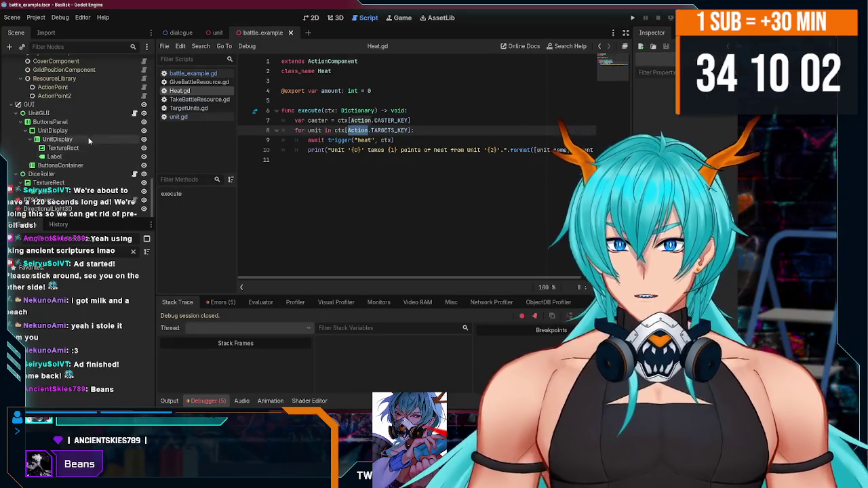
Step: Assign SBH as the Sample Overcharge Caster's unit and launch the battle test
scroll(92, 142, "up", 5)
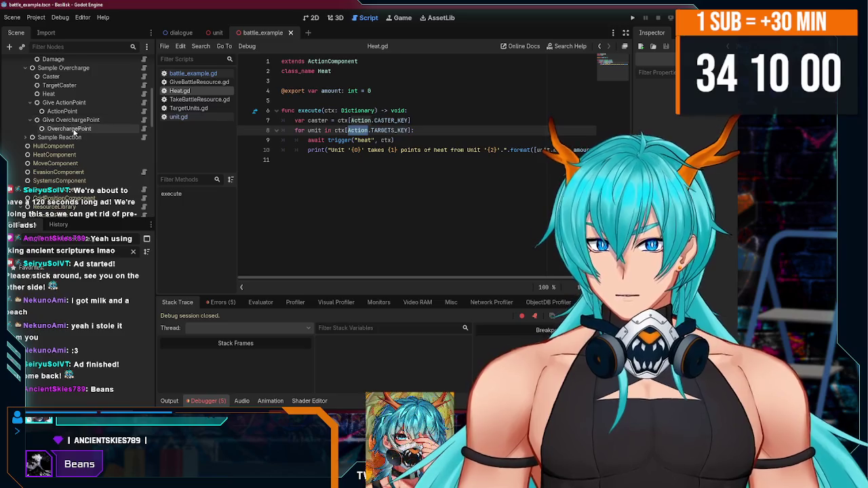
scroll(65, 131, "up", 1)
left_click(51, 95)
left_click(715, 102)
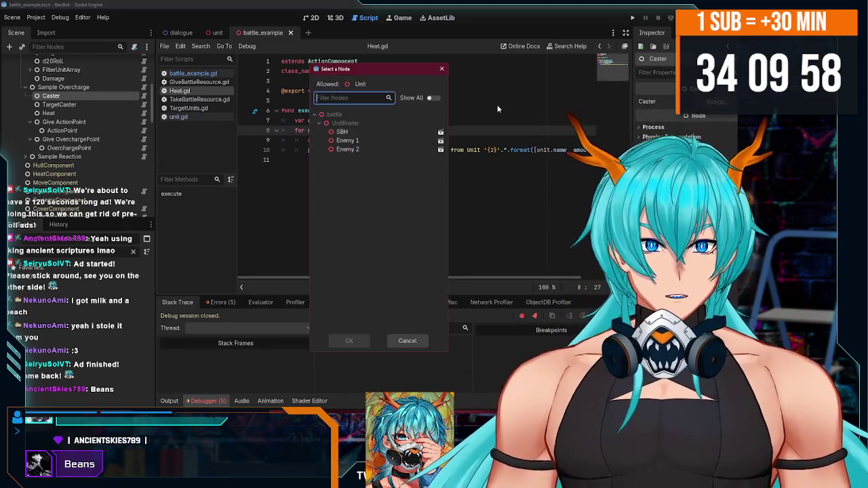
double_click(342, 132)
key("F5")
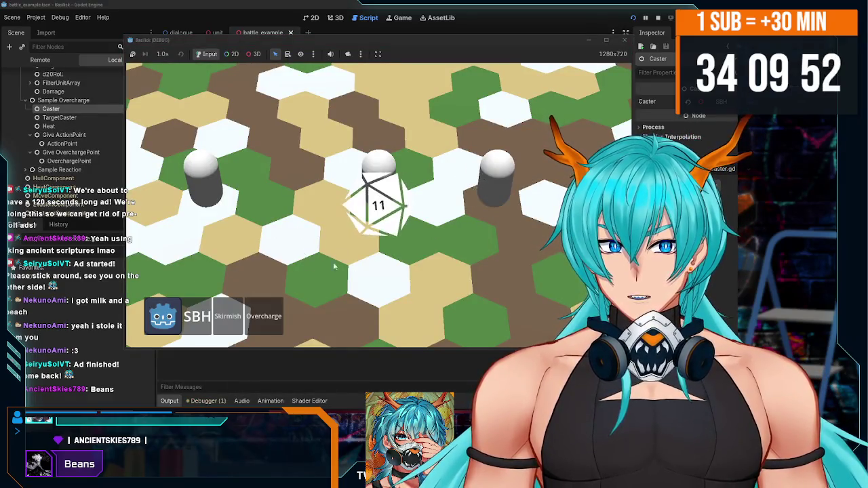
Step: Use Overcharge, then Skirmish on Enemy 1, and bring up the debugger output
scroll(58, 129, "down", 5)
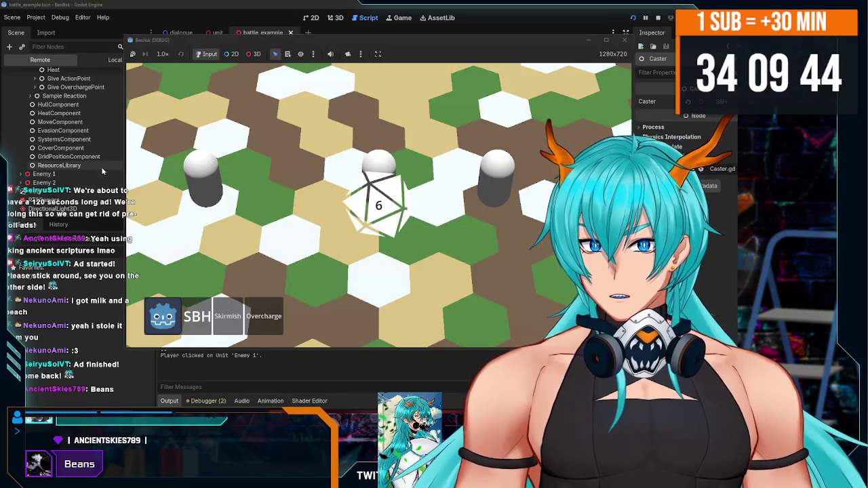
left_click(276, 315)
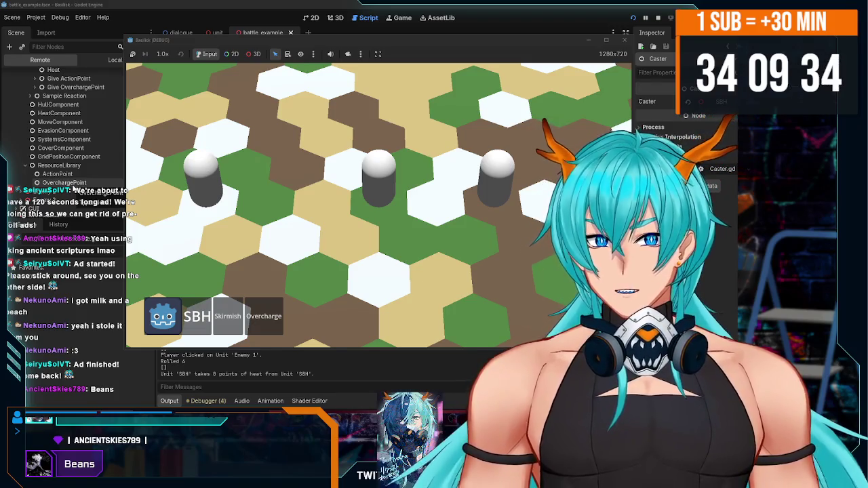
left_click(220, 318)
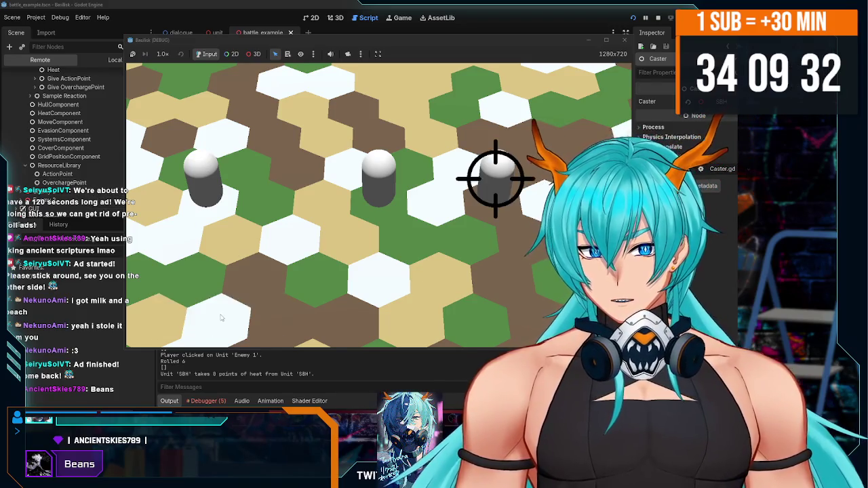
left_click(504, 193)
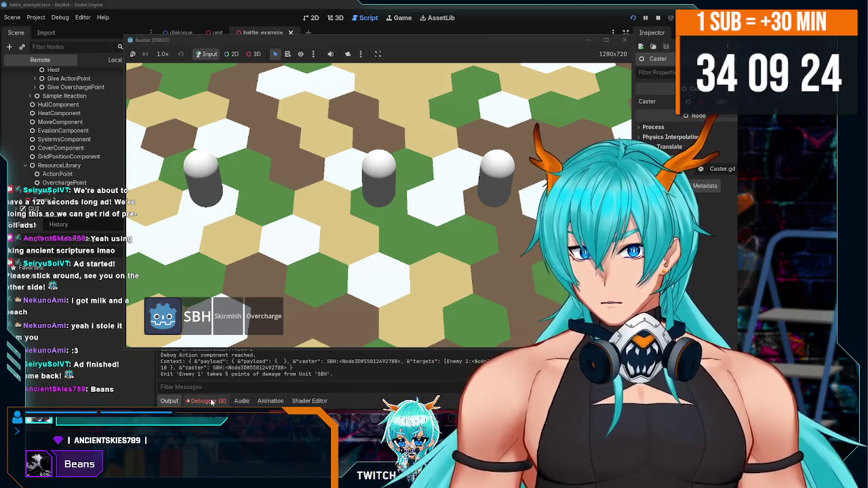
left_click(212, 401)
Step: Review the runtime errors, jump to the TakeBattleResource error line, and stop the test
left_click(221, 302)
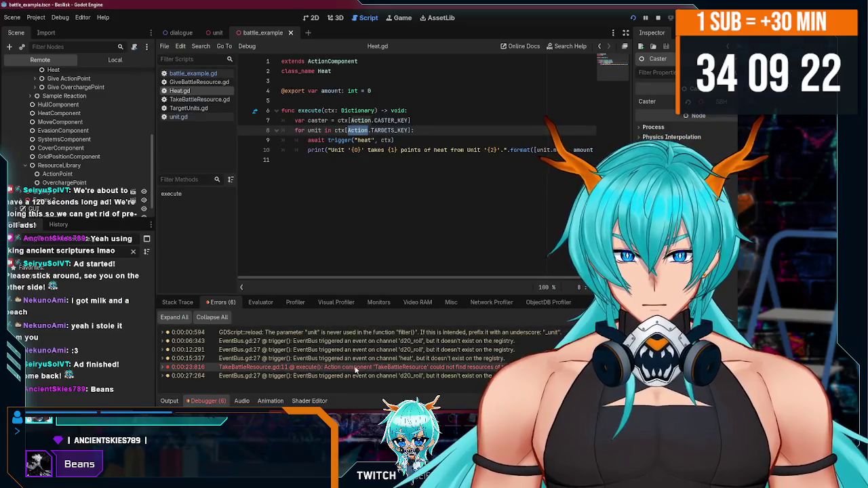
double_click(412, 367)
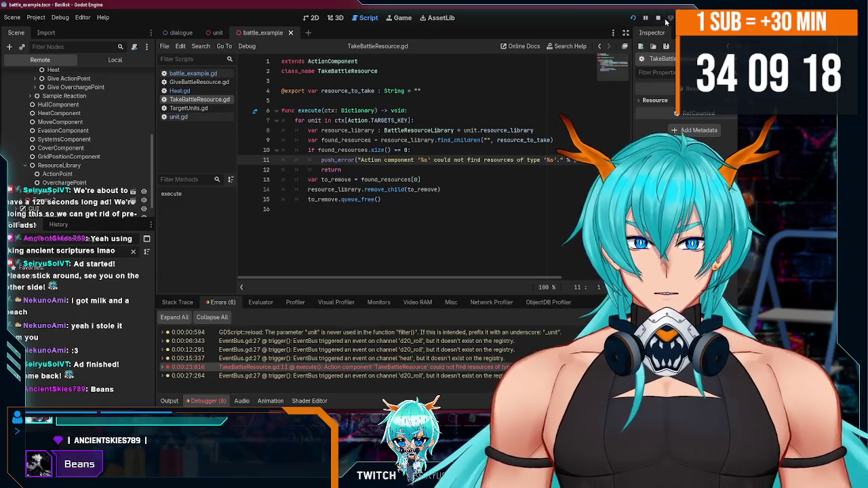
left_click(657, 18)
left_click(129, 130)
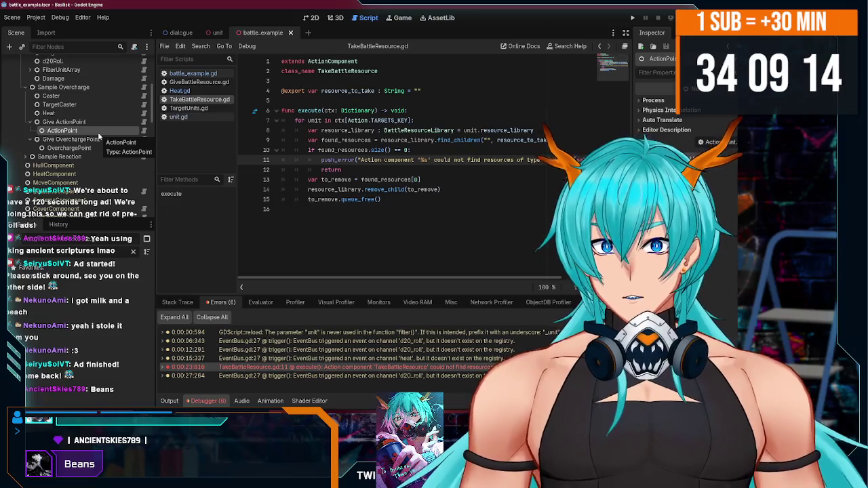
scroll(103, 136, "up", 1)
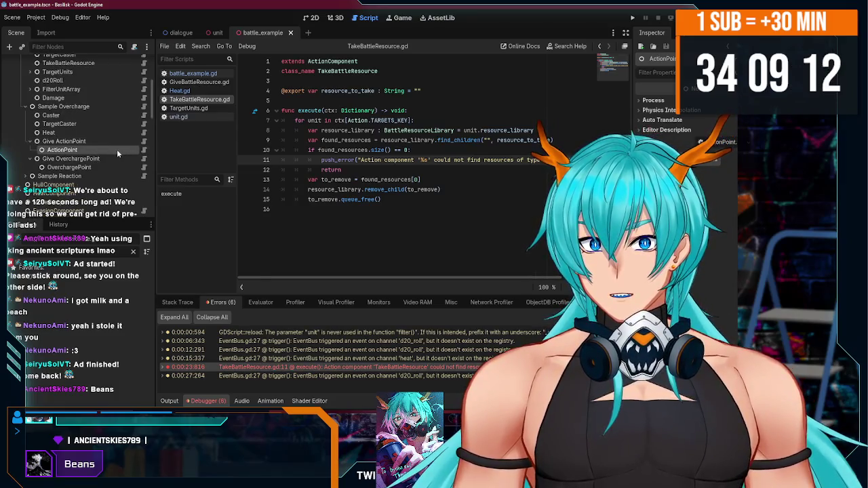
Step: Change the ActionPoint node's type to ActionPoint and compare it with OverchargePoint
right_click(117, 149)
left_click(156, 247)
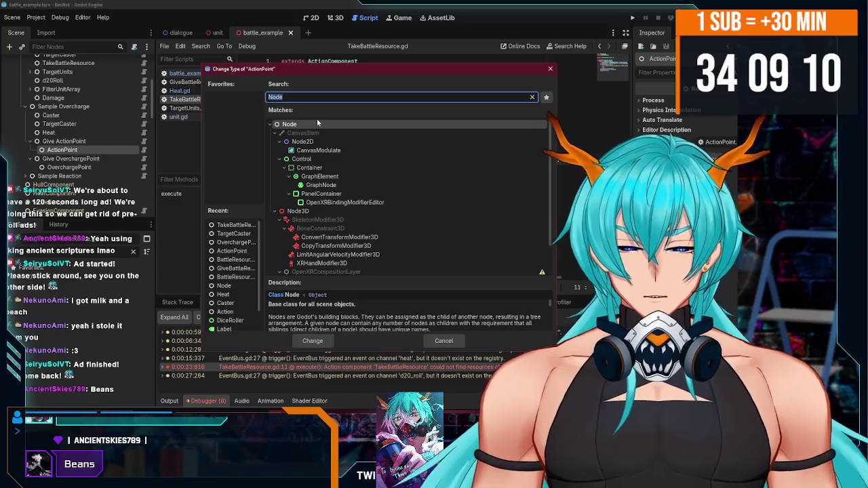
type("action")
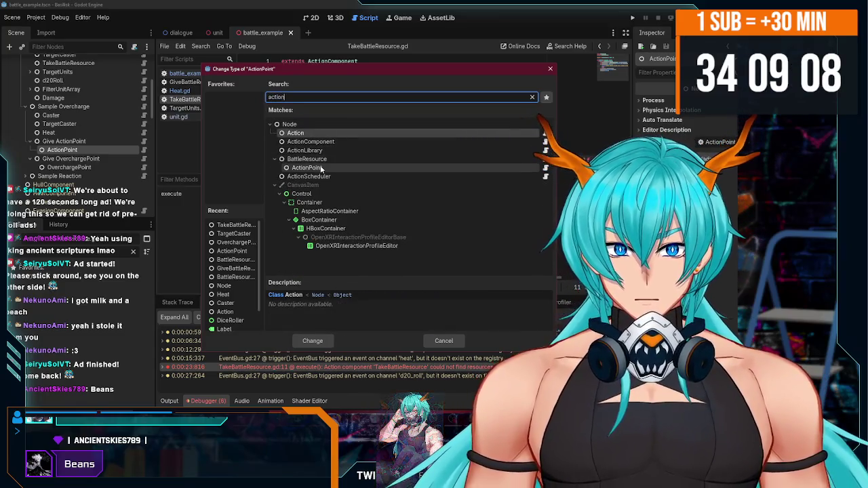
double_click(322, 168)
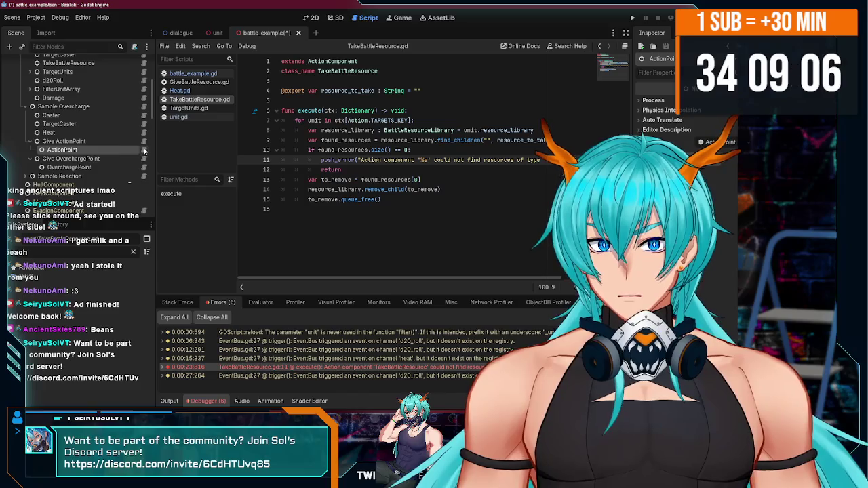
left_click(88, 167)
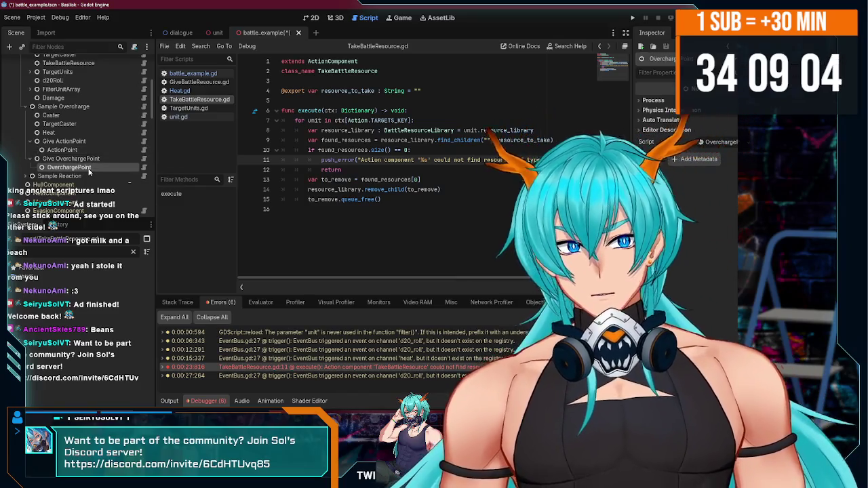
left_click(73, 150)
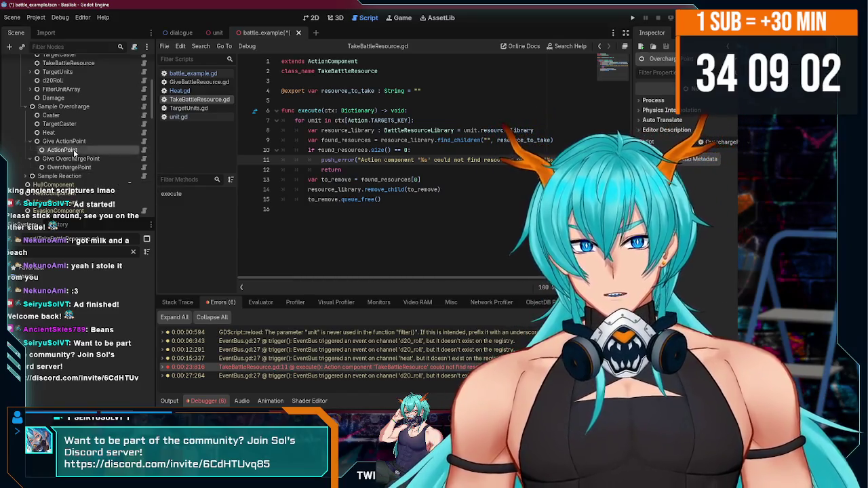
left_click(77, 168)
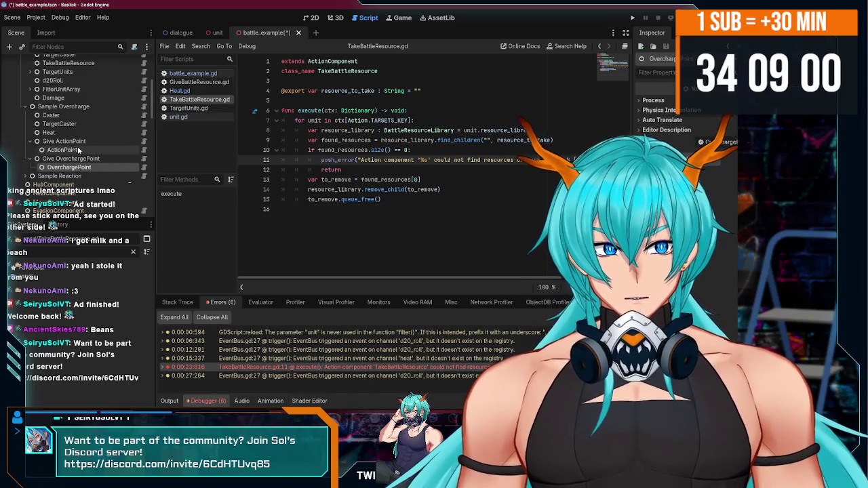
left_click(77, 151)
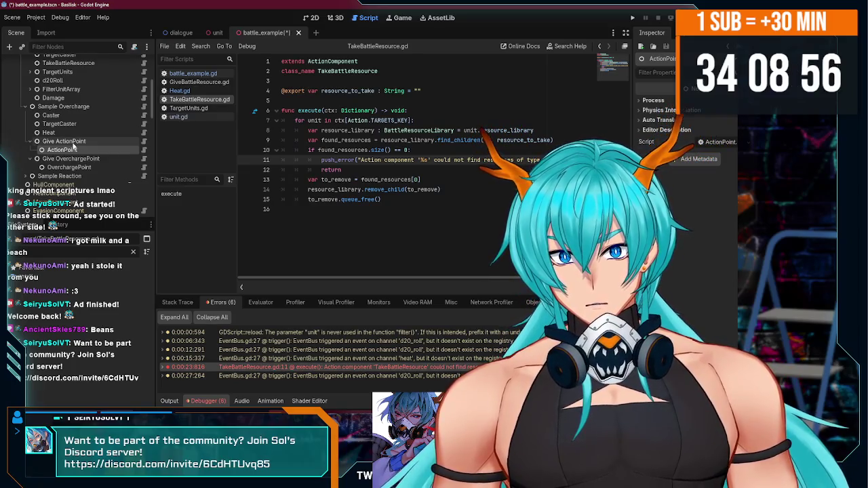
Step: Set Give ActionPoint's Resource to Give to the ActionPoint node and run the project
left_click(74, 143)
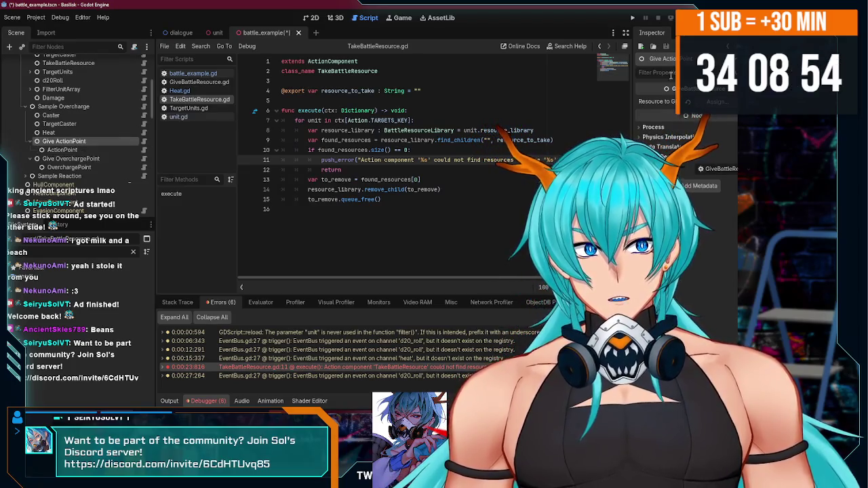
left_click(712, 102)
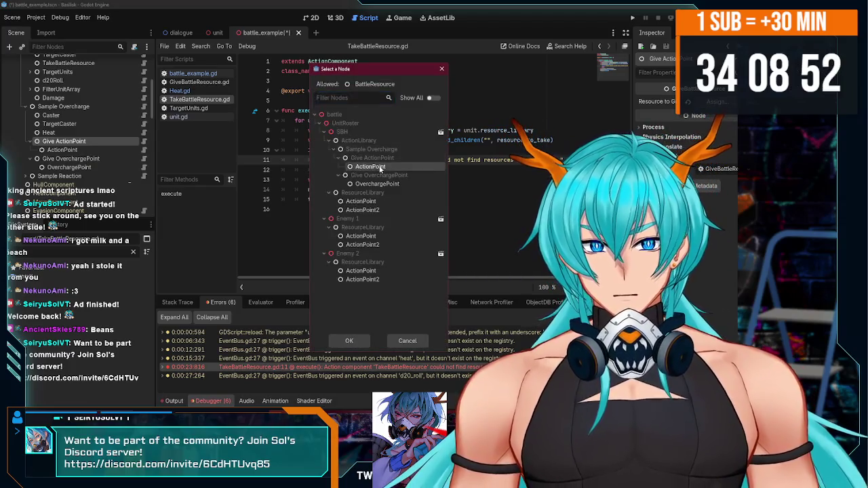
double_click(379, 167)
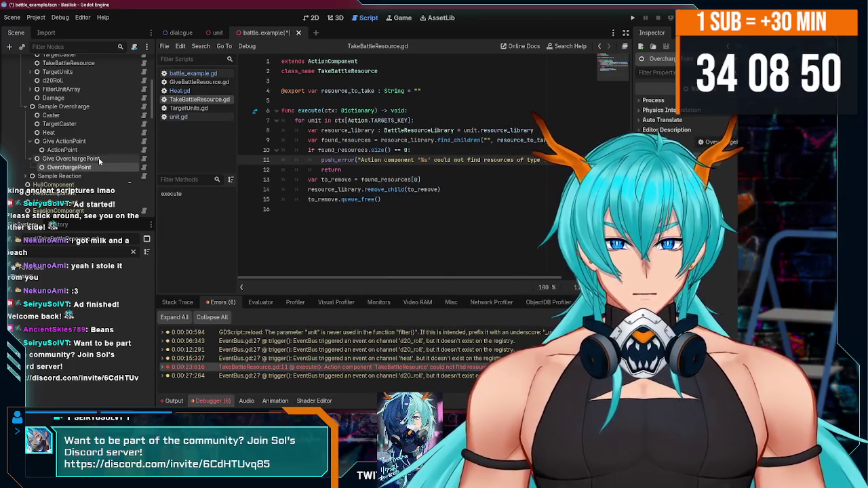
left_click(98, 158)
left_click(90, 142)
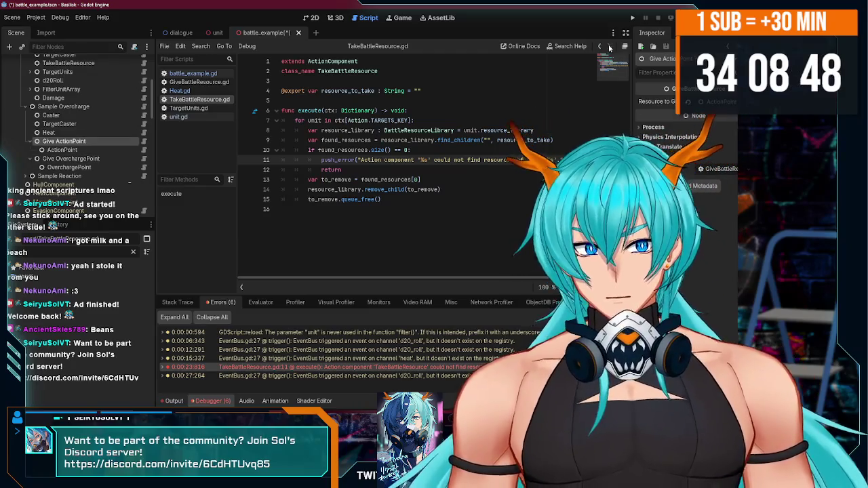
left_click(632, 18)
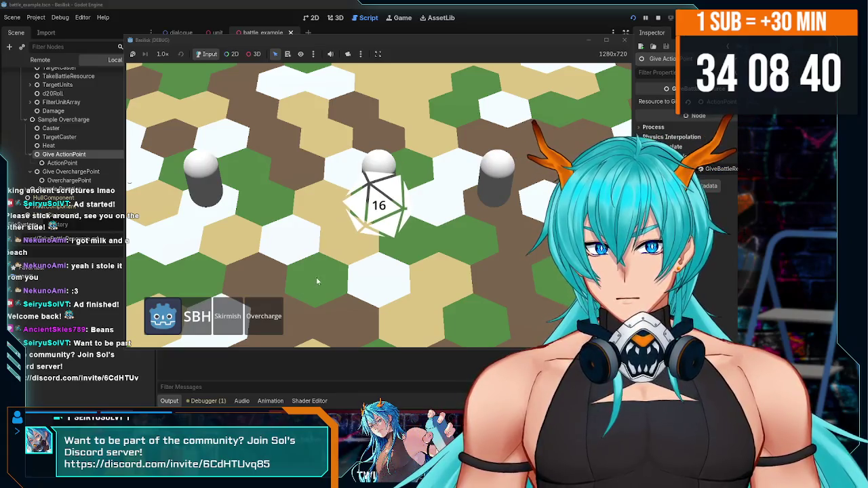
Step: Select SBH, Skirmish Enemy 1 twice, then return to the editor's error list
left_click(397, 190)
left_click(241, 309)
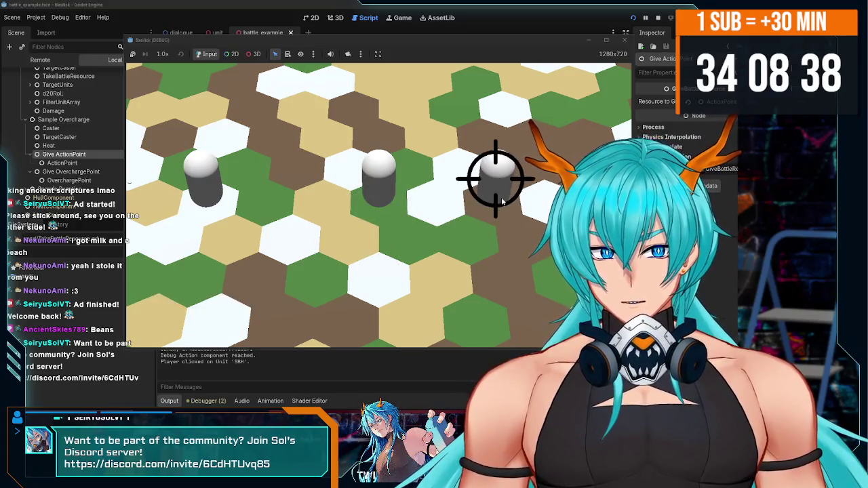
left_click(495, 180)
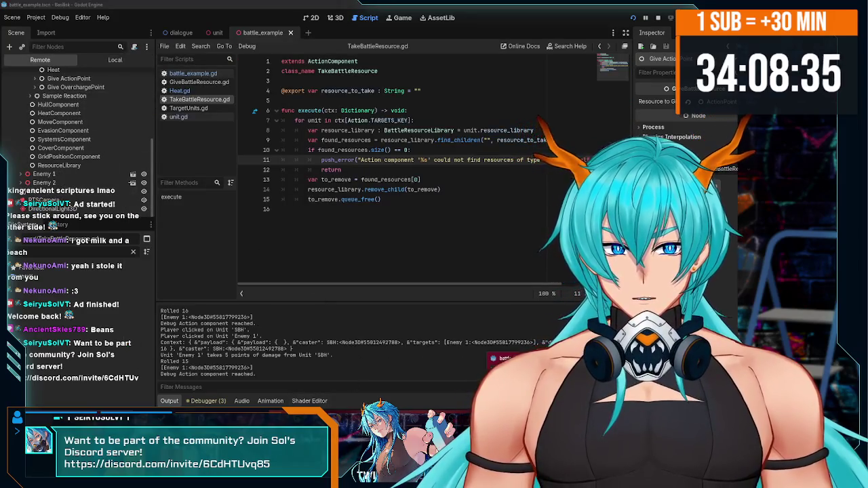
key("alt+Tab")
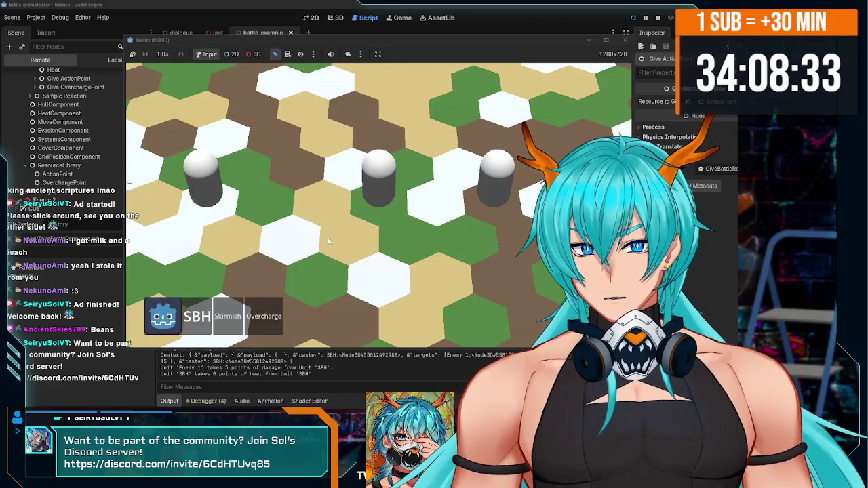
left_click(228, 316)
left_click(495, 182)
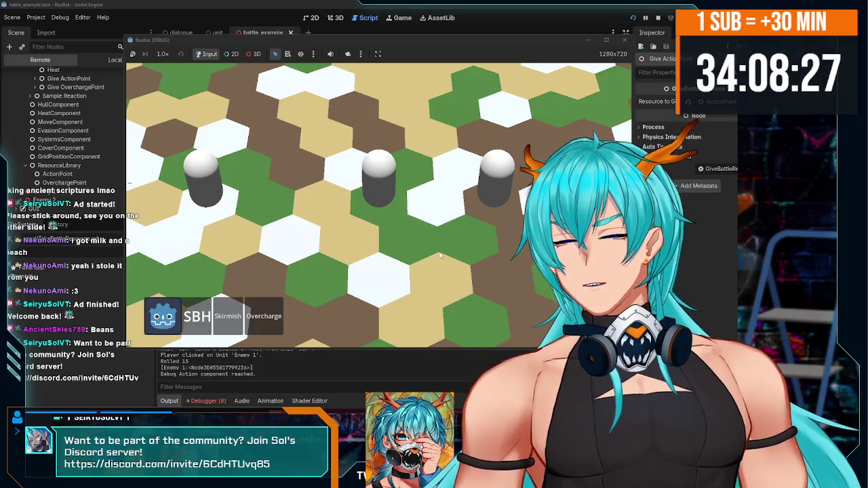
left_click(204, 401)
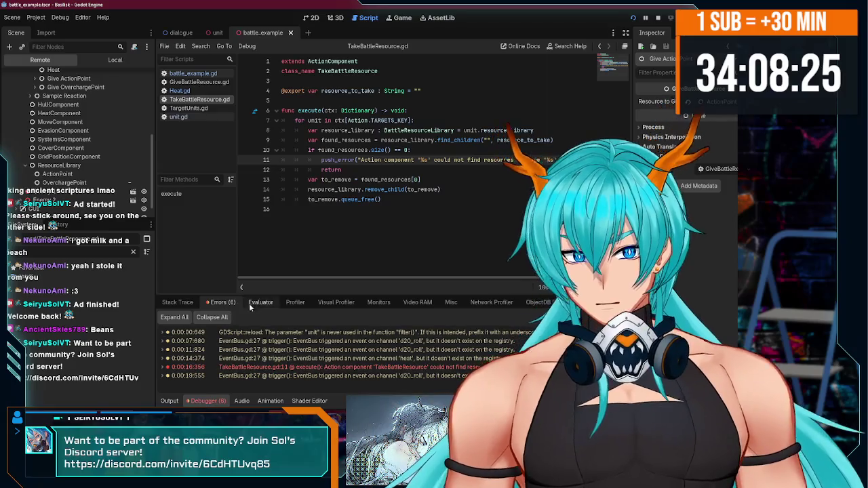
Step: Jump to the TakeBattleResource error, then inspect the remote Give ActionPoint node and its ActionPoint child
left_click(381, 367)
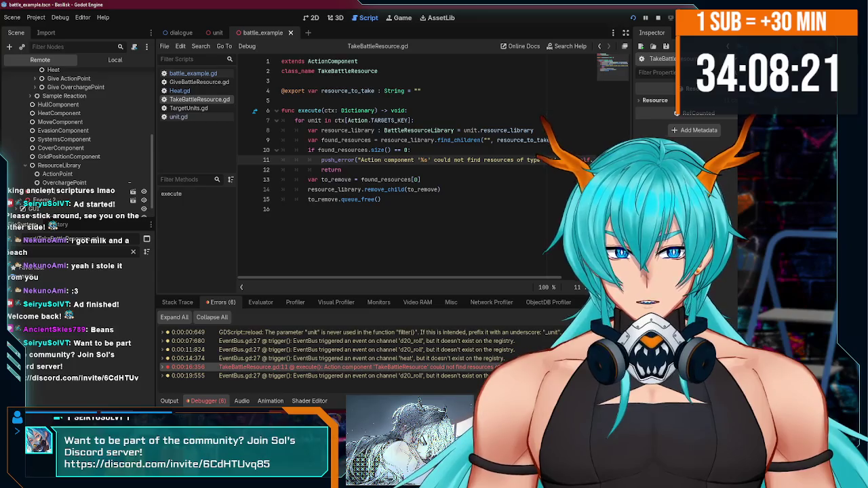
mouse_move(206, 358)
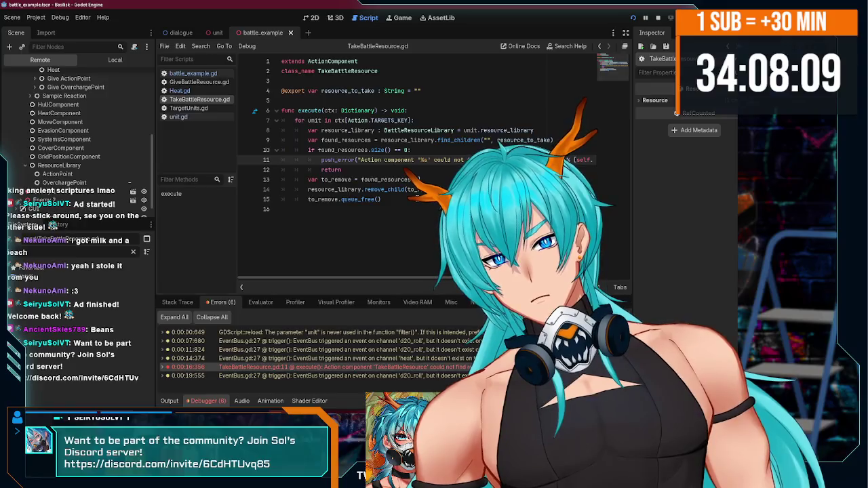
scroll(94, 178, "up", 2)
scroll(94, 174, "up", 1)
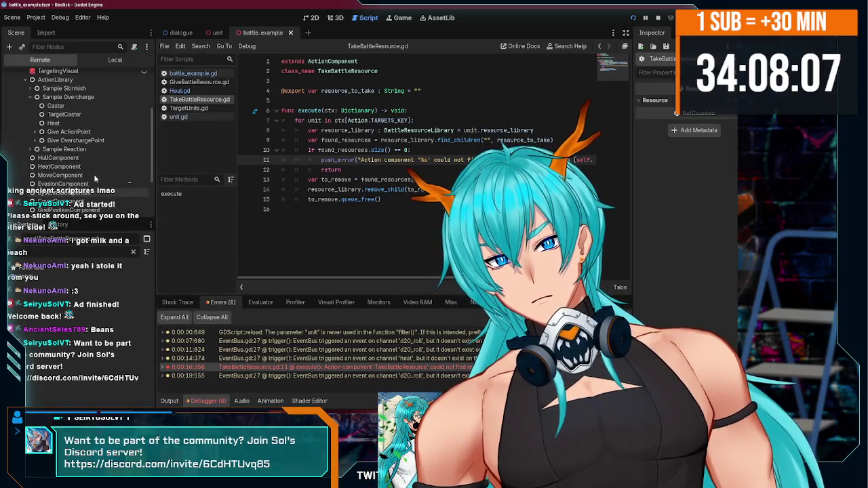
left_click(93, 132)
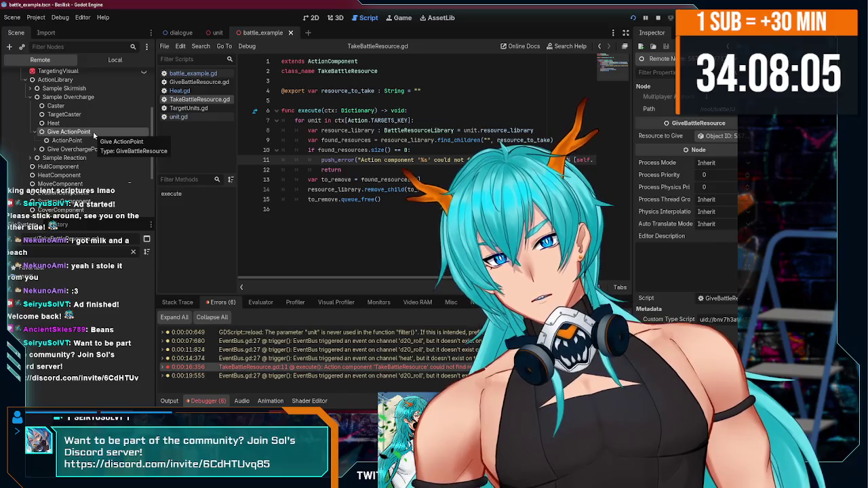
left_click(94, 143)
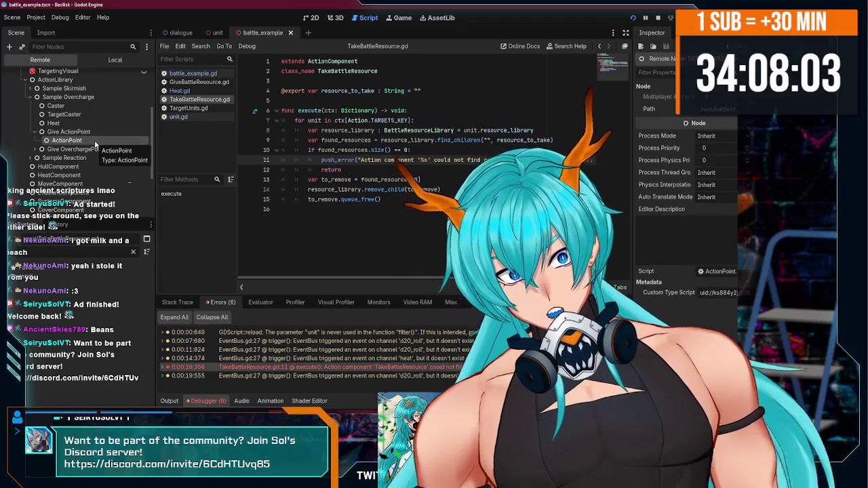
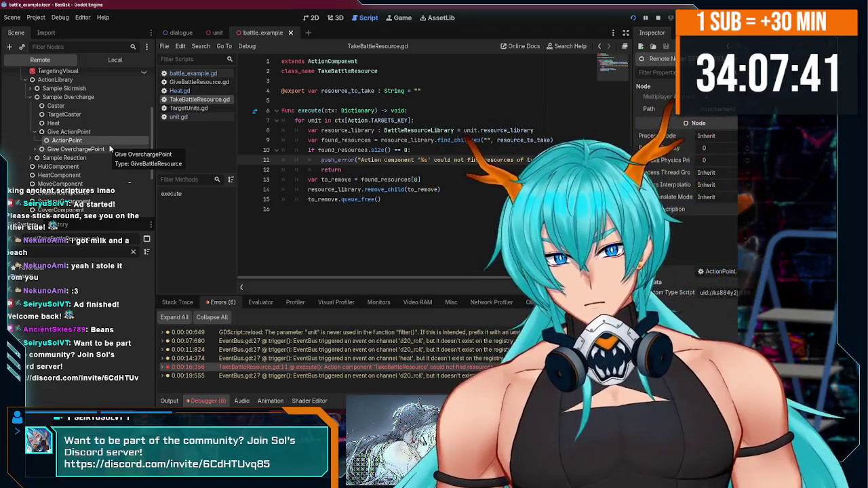
Step: Stop the running game and open the GiveBattleResource script on the Give ActionPoint node
scroll(101, 161, "up", 1)
left_click(101, 166)
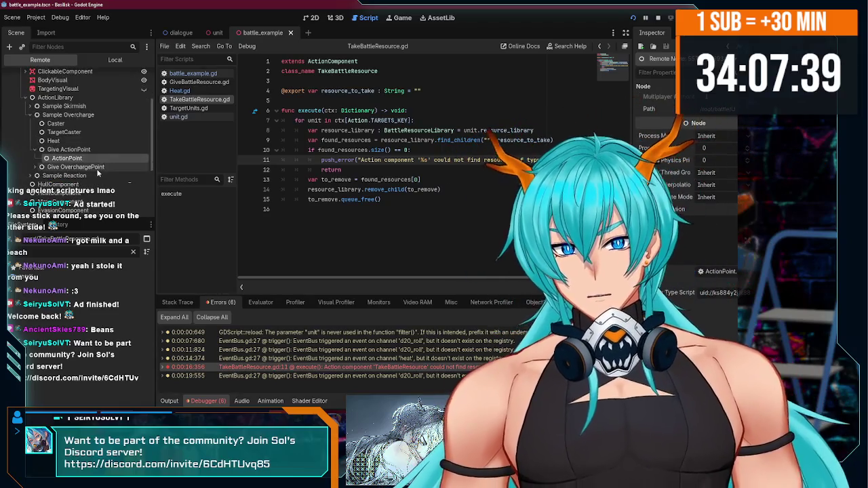
left_click(660, 19)
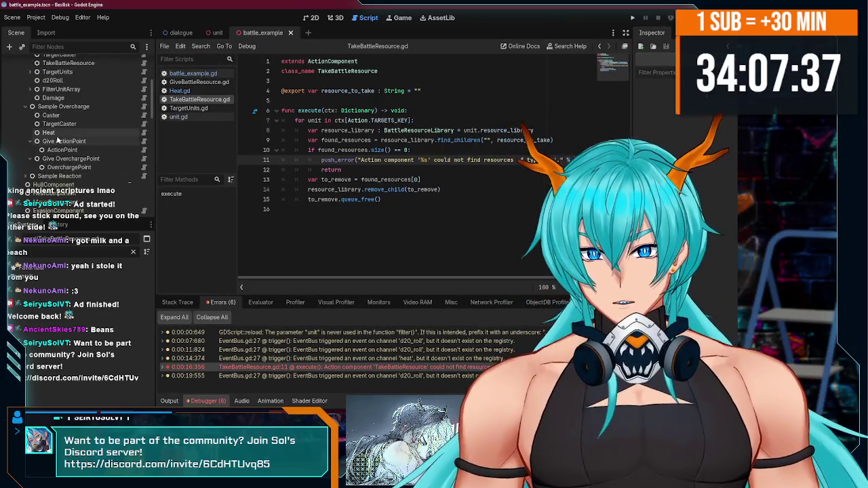
left_click(66, 142)
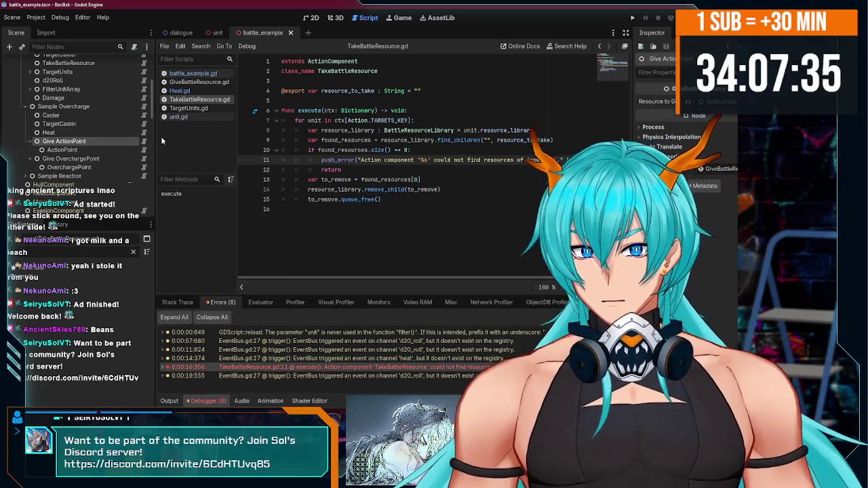
left_click(144, 142)
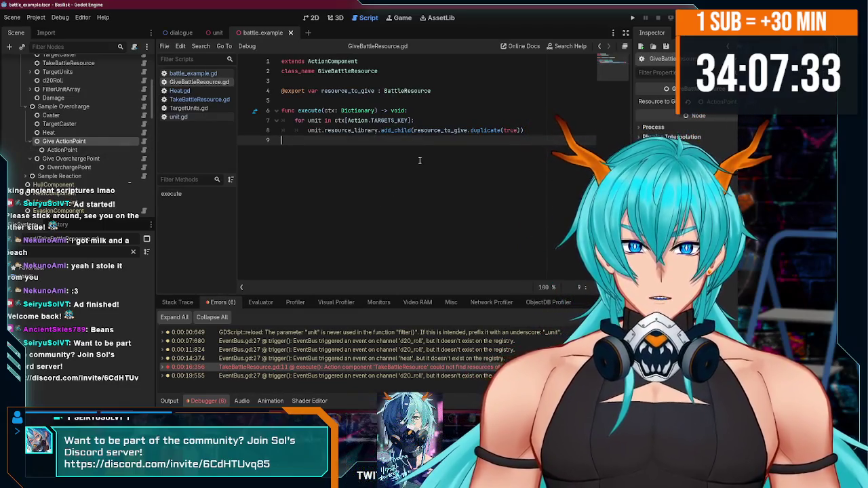
Step: Remove the duplicate call's true argument on line 8 and save the script
left_click(511, 130)
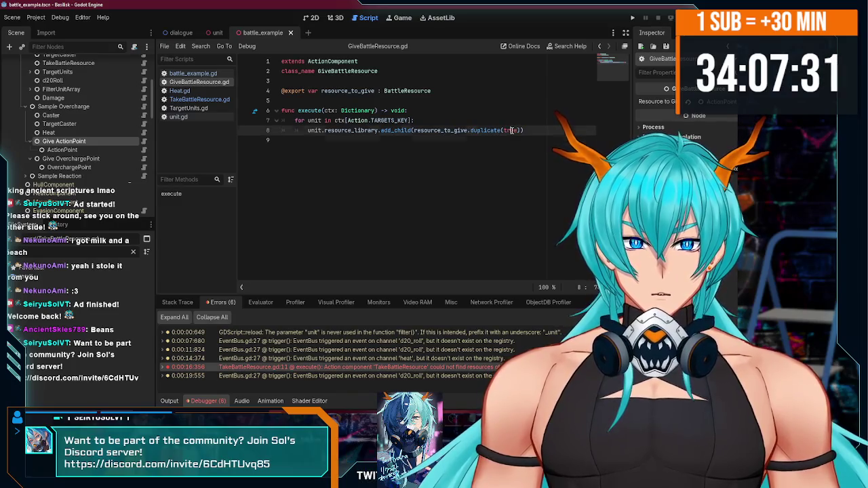
key("BackSpace")
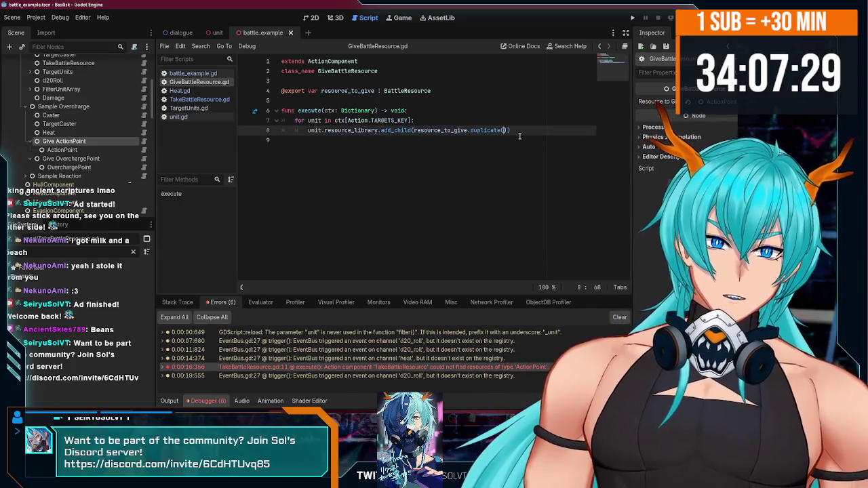
key("ctrl+s")
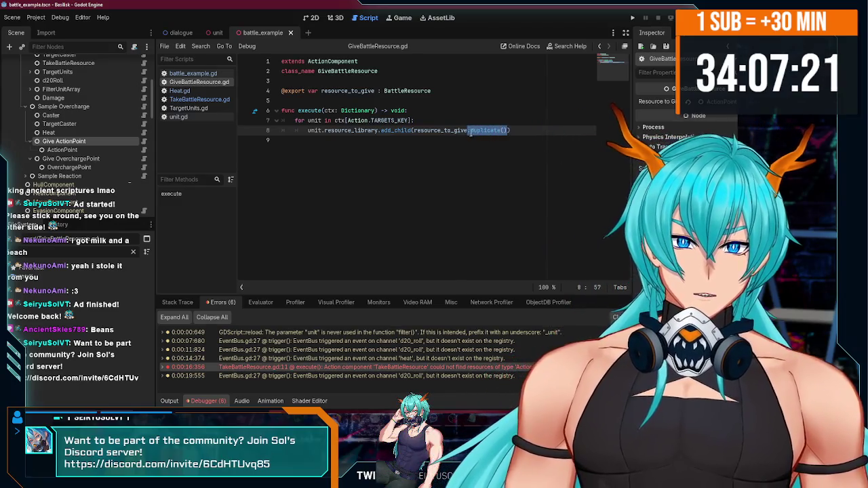
key("BackSpace")
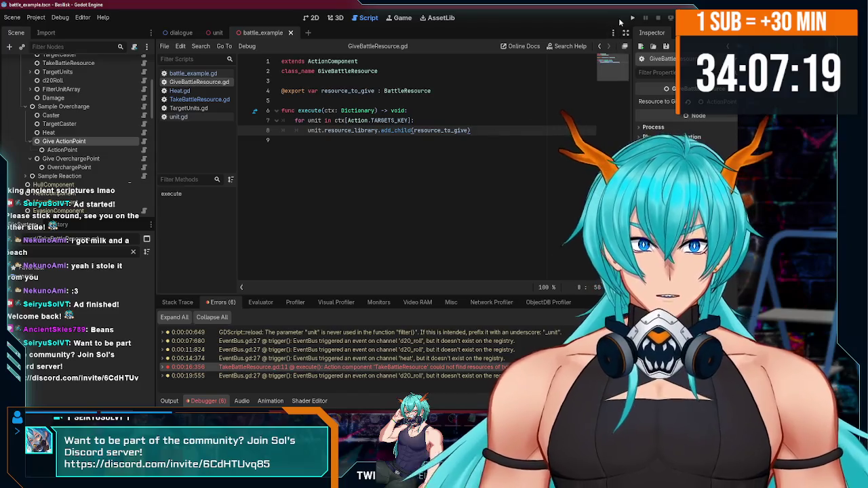
Step: Run the project and bring the game window to the front
left_click(632, 17)
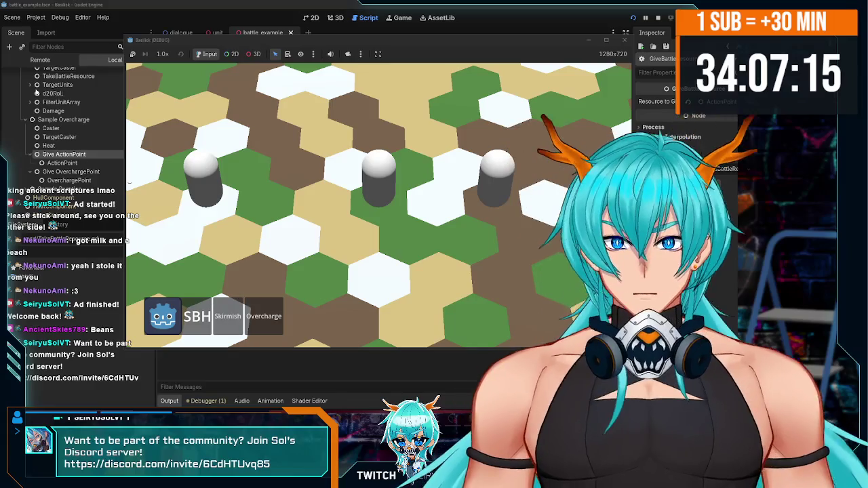
left_click(85, 114)
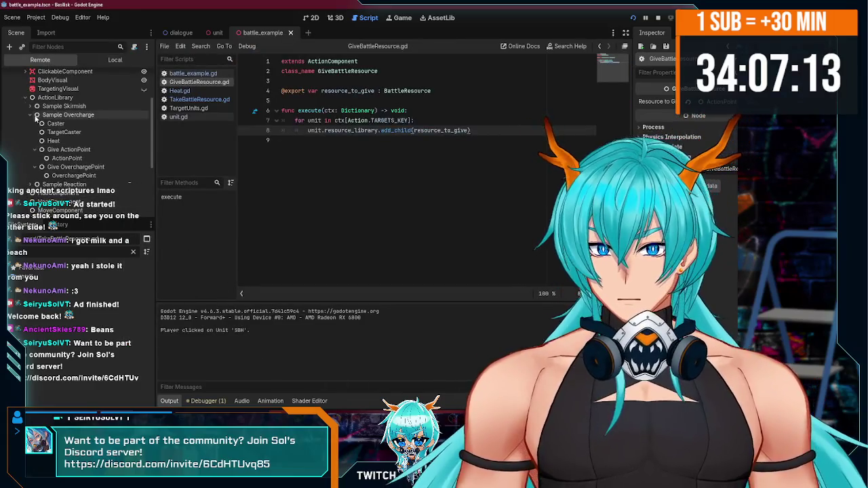
left_click(38, 114)
scroll(76, 160, "down", 2)
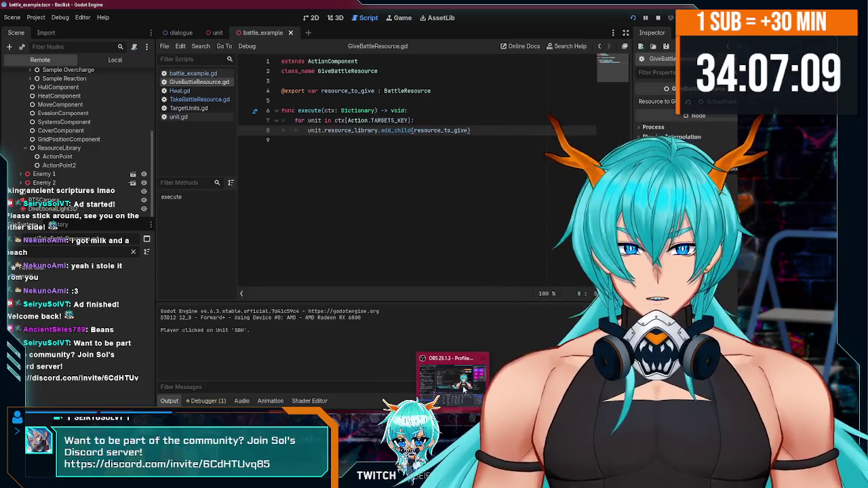
left_click(453, 379)
left_click(33, 89)
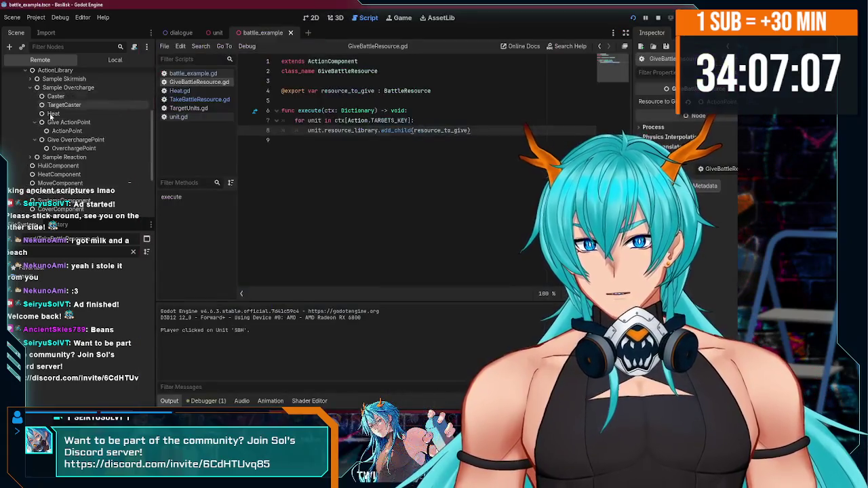
left_click(515, 383)
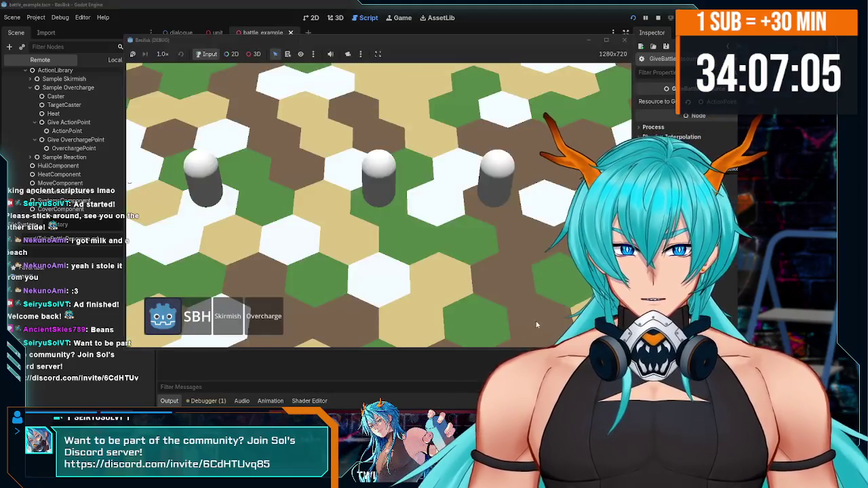
Step: Trigger Overcharge in the game, review the 'already has a parent' errors, then stop the game
left_click(272, 315)
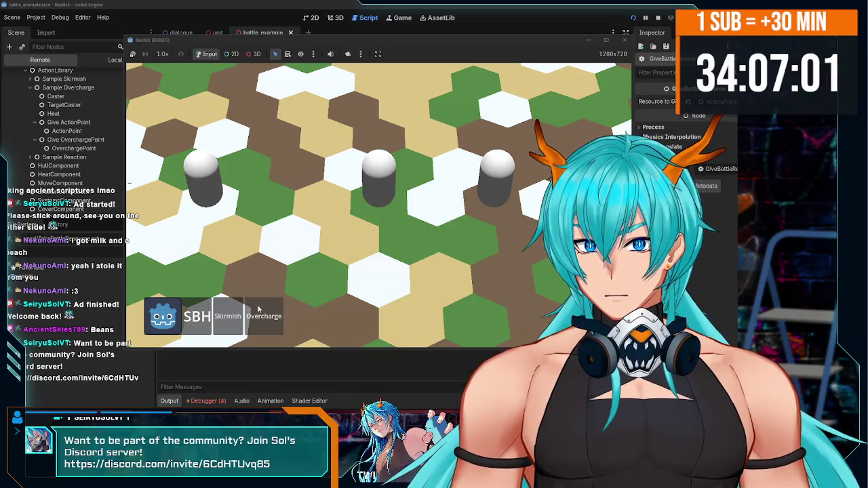
scroll(79, 177, "down", 3)
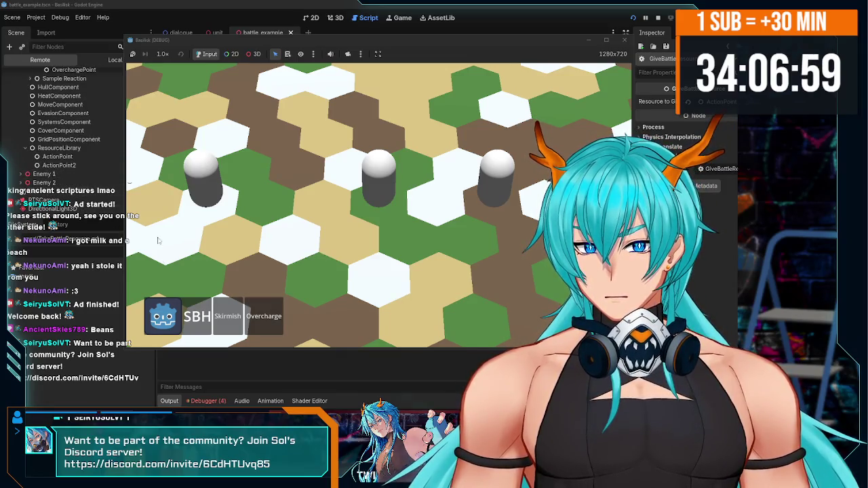
left_click(208, 401)
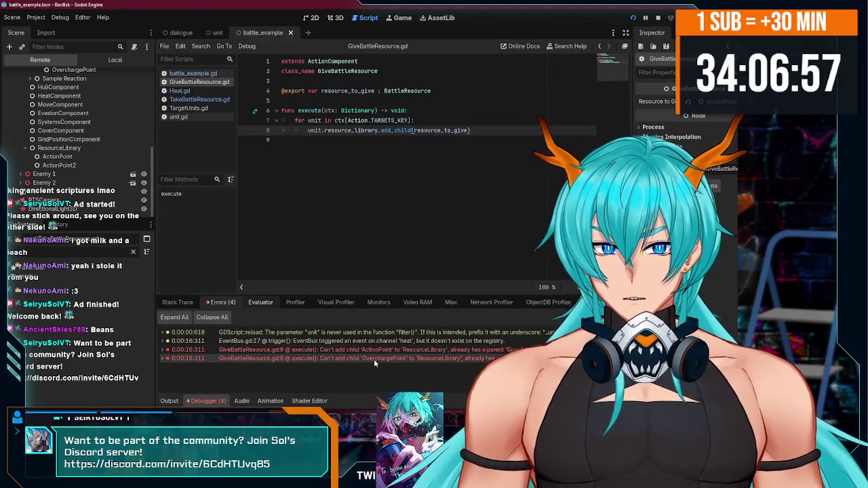
mouse_move(402, 350)
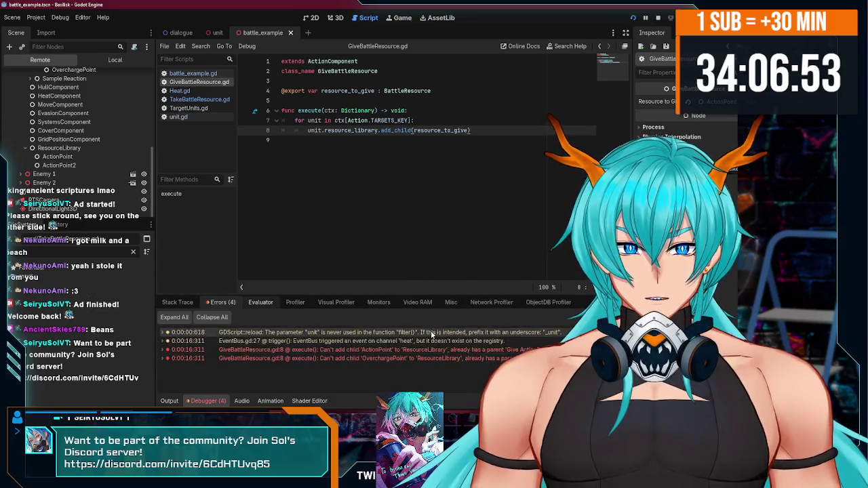
left_click(658, 20)
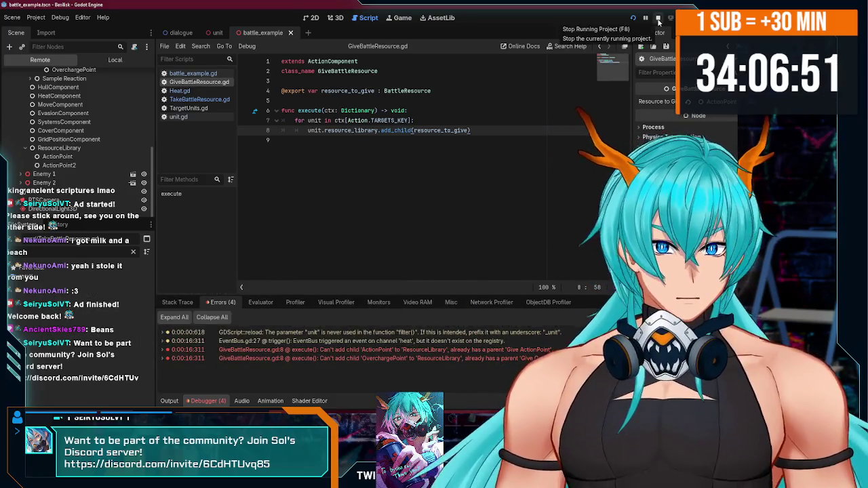
left_click(448, 123)
Step: Add a loop line creating copy_of_template_resource from resource_to_give.duplicate()
key("Return")
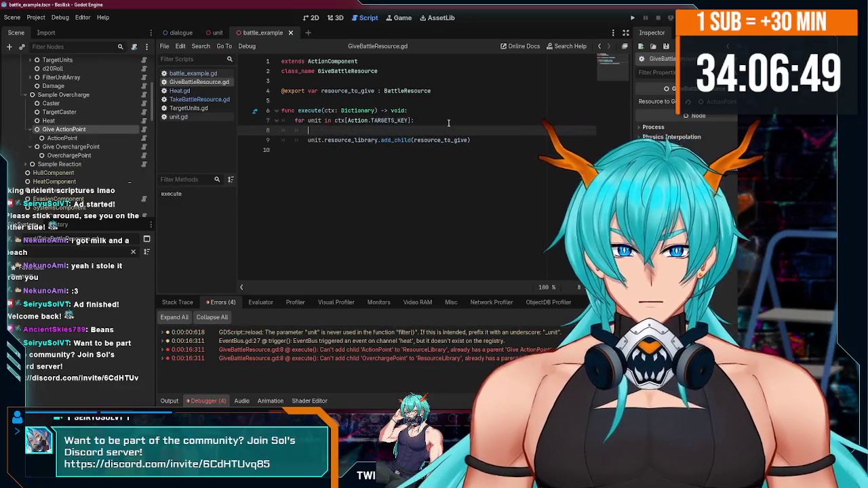
key("ctrl+z")
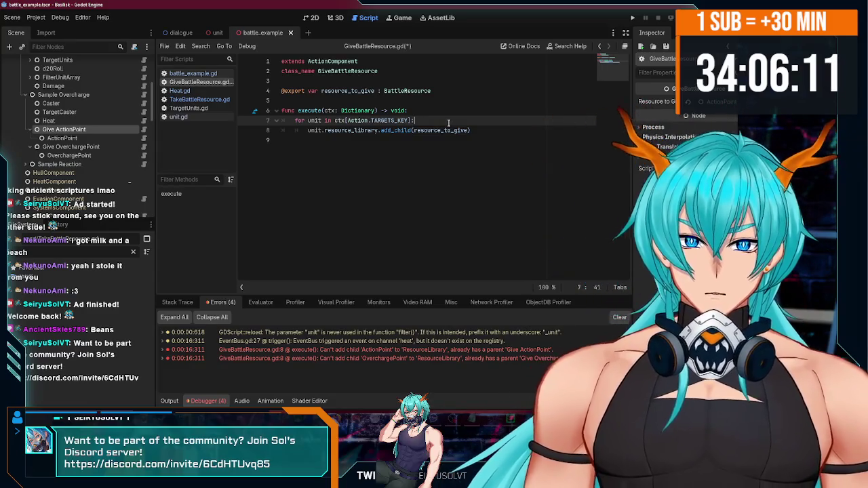
double_click(467, 130)
left_click(454, 121)
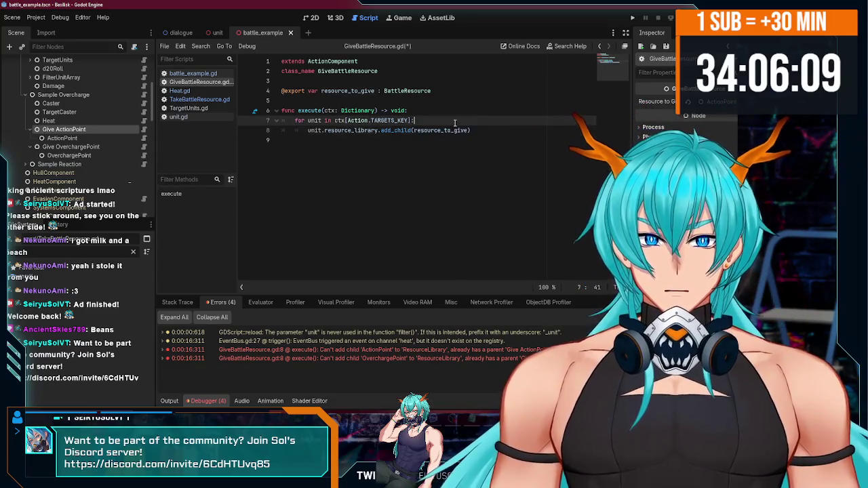
key("Return")
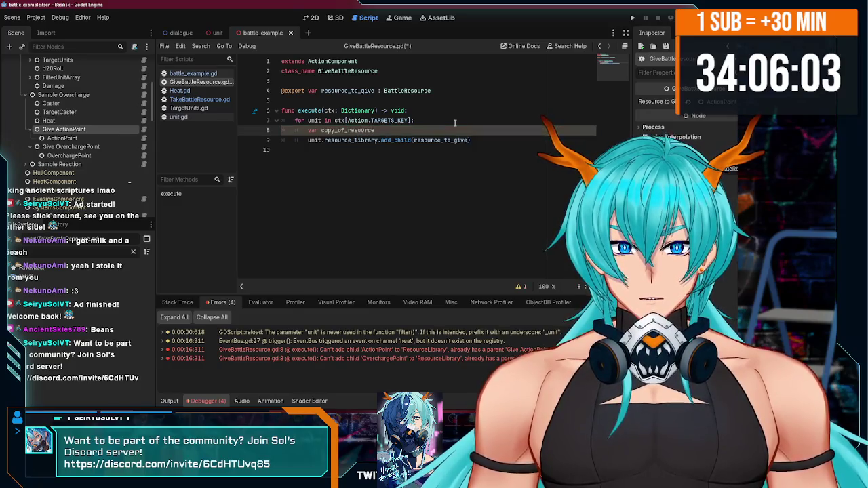
type("var copy_of_template_")
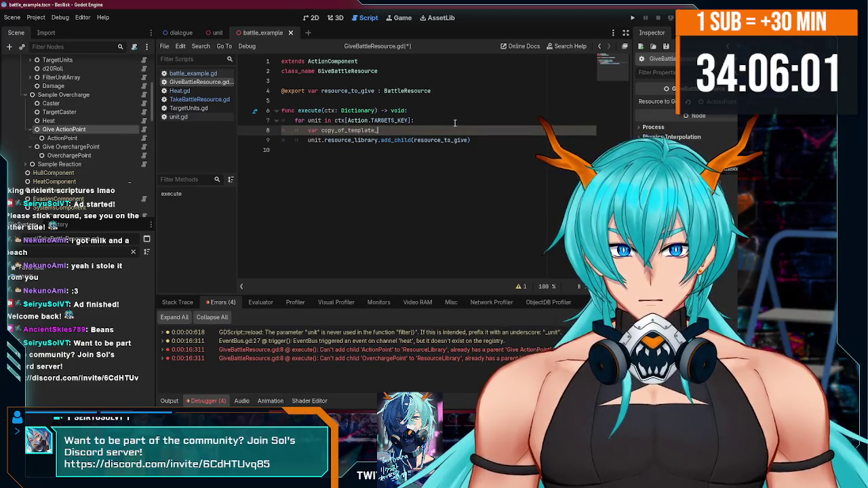
type("resource = ")
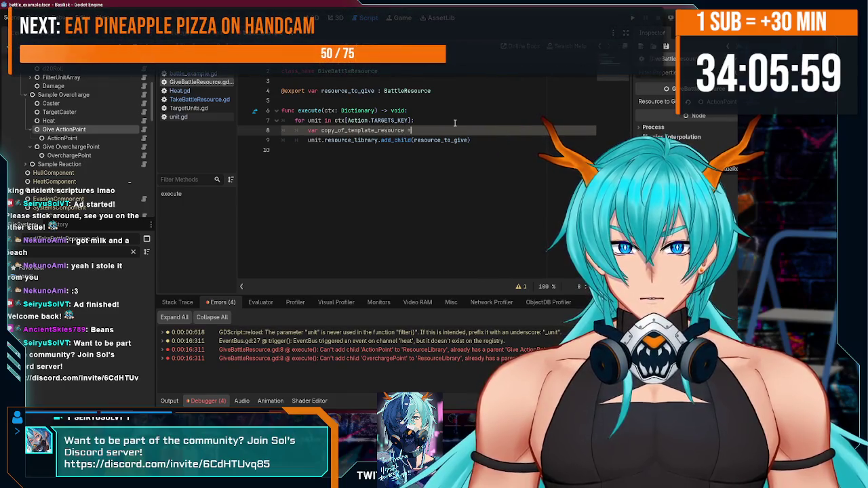
type("resource_to_give.")
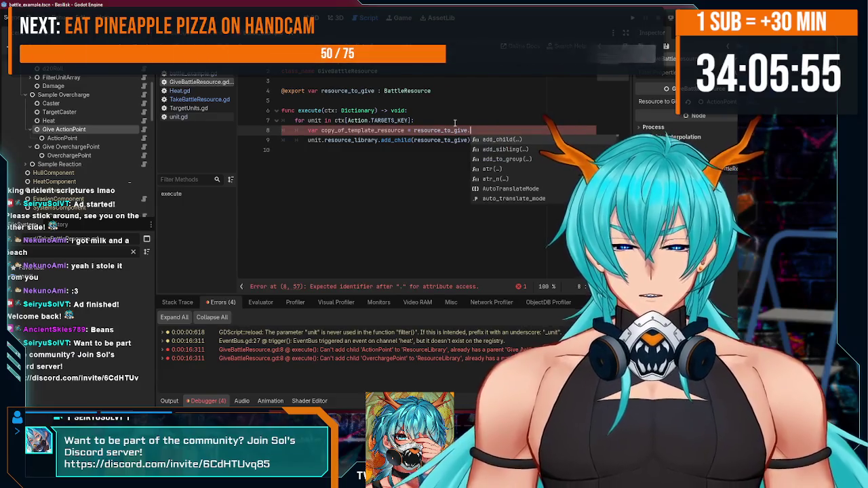
type("dupl")
key("Return")
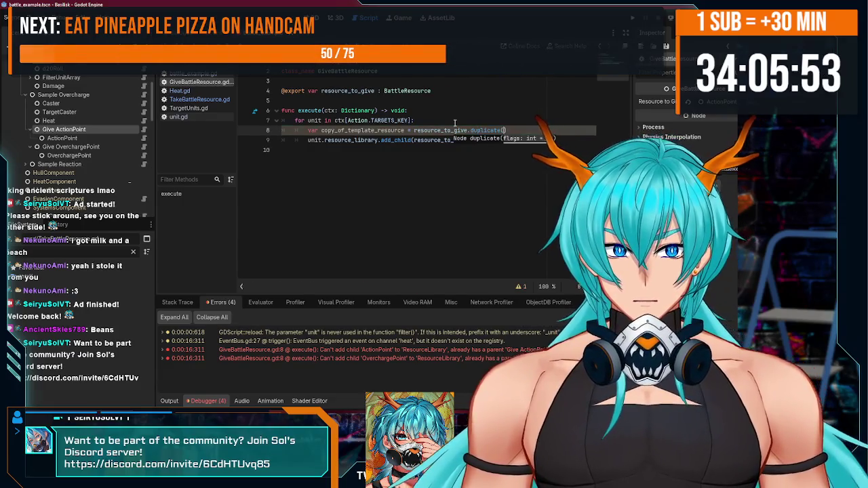
Step: Pass copy_of_template_resource to add_child on line 9 and run the project
double_click(363, 130)
key("ctrl+c")
double_click(434, 140)
key("ctrl+v")
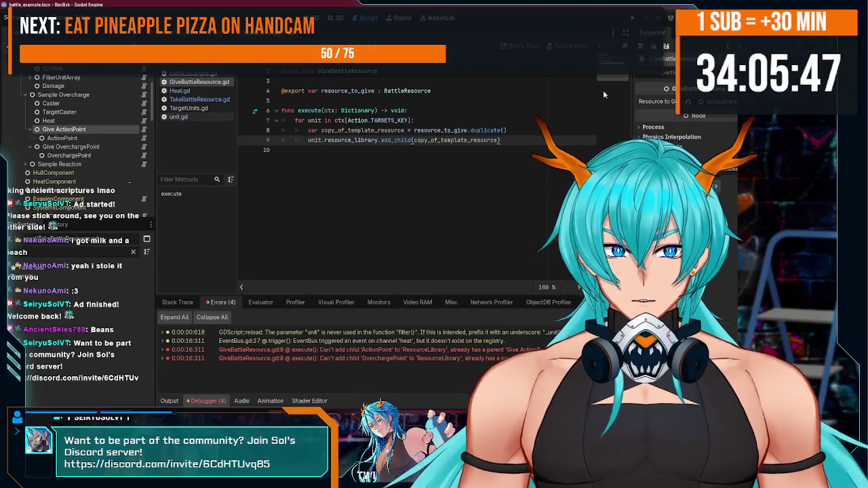
left_click(636, 24)
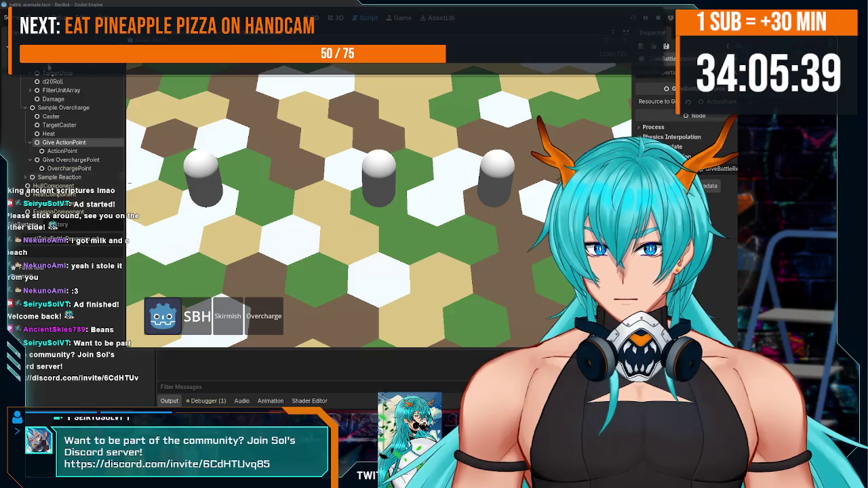
Step: Inspect the Give ActionPoint node and the unit's ResourceLibrary in the remote scene tree
key("F8")
left_click(58, 156)
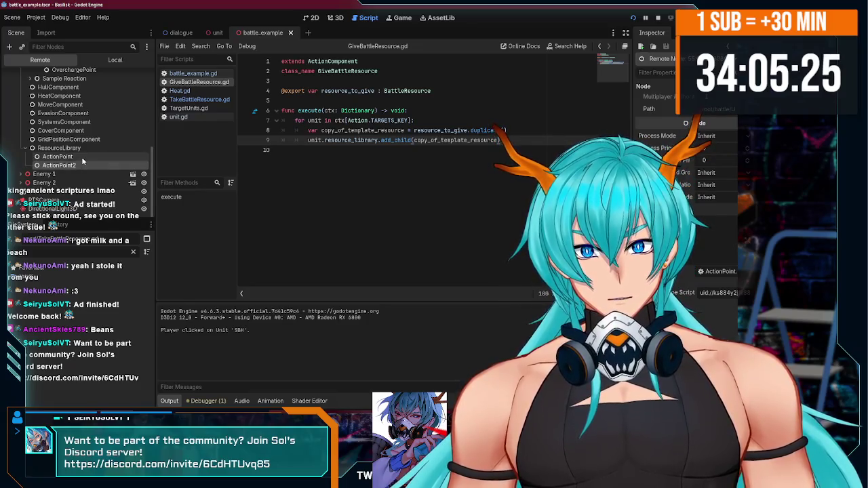
scroll(82, 147, "up", 5)
left_click(76, 132)
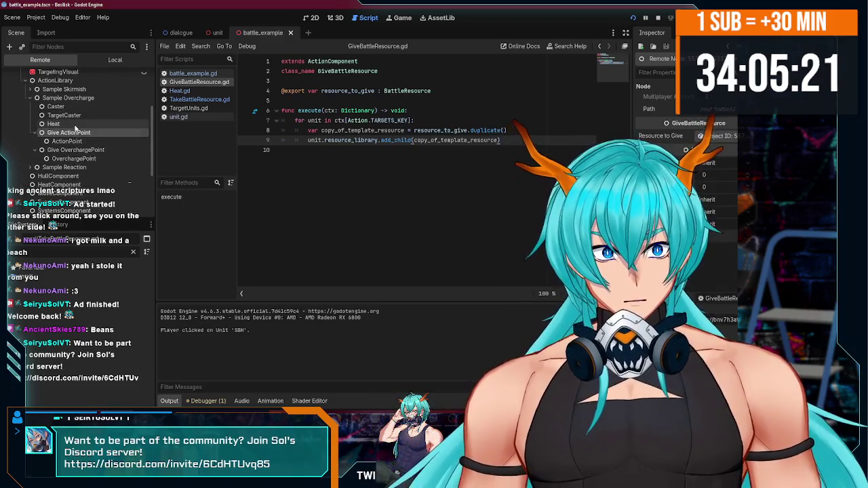
left_click(73, 141)
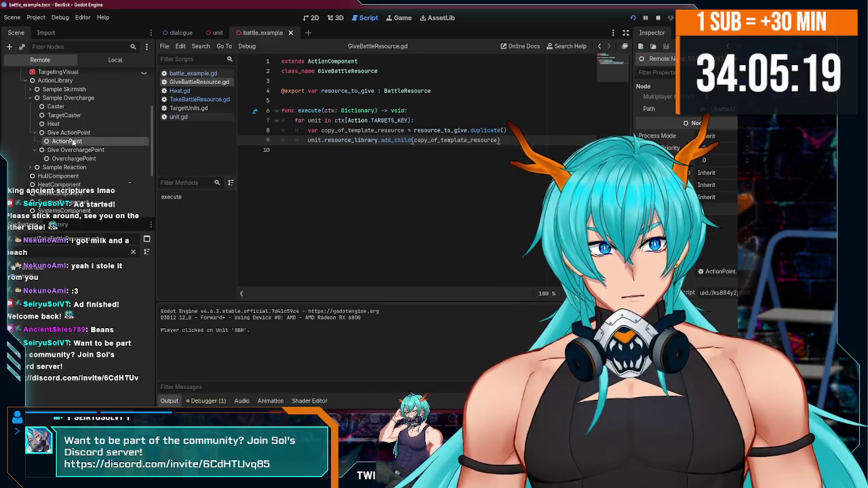
scroll(73, 141, "down", 5)
left_click(68, 149)
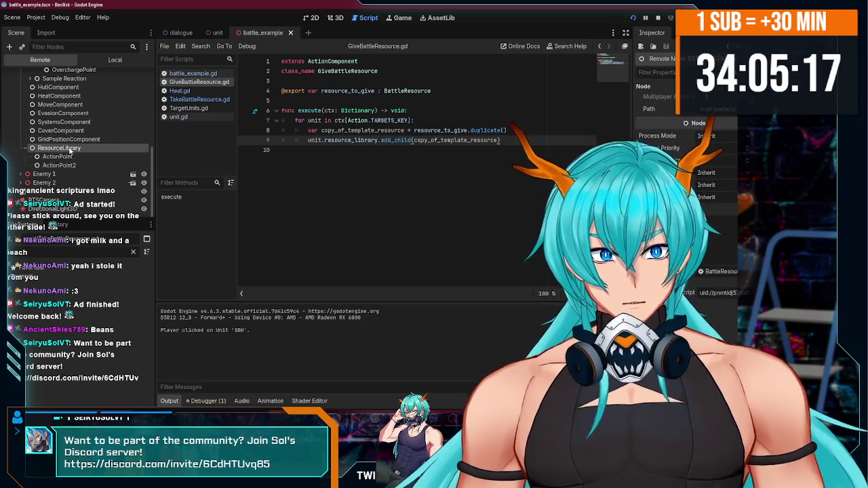
key("Up")
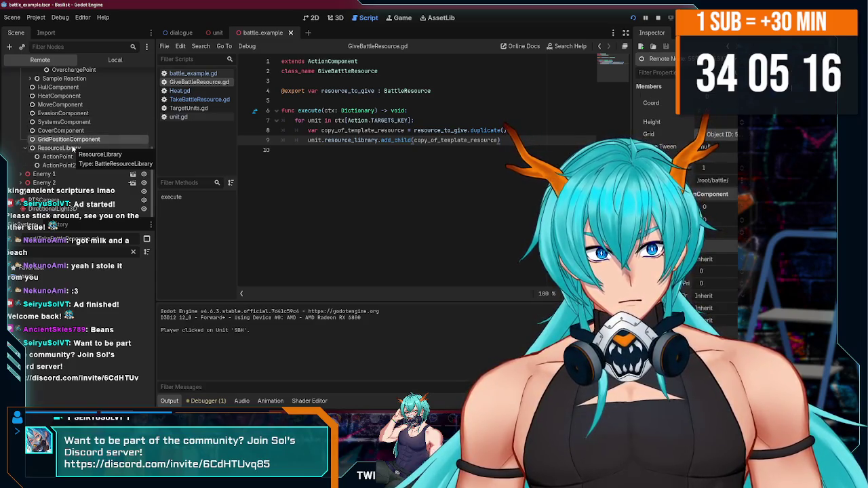
Step: Select the library's ActionPoint and confirm ResourceLibrary holds ActionPoint and ActionPoint2
scroll(73, 148, "up", 5)
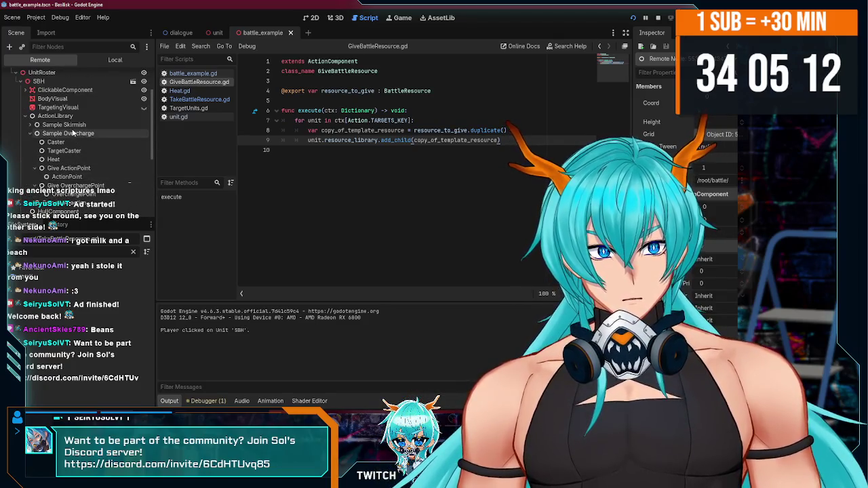
scroll(73, 135, "down", 5)
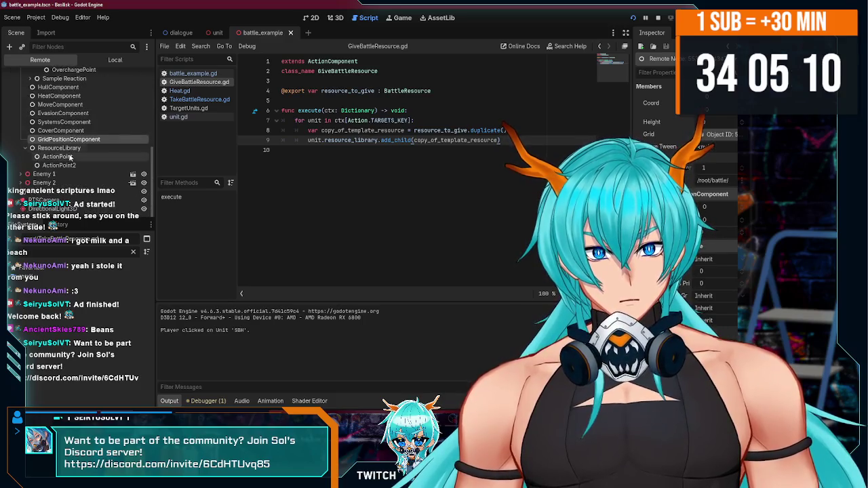
left_click(68, 158)
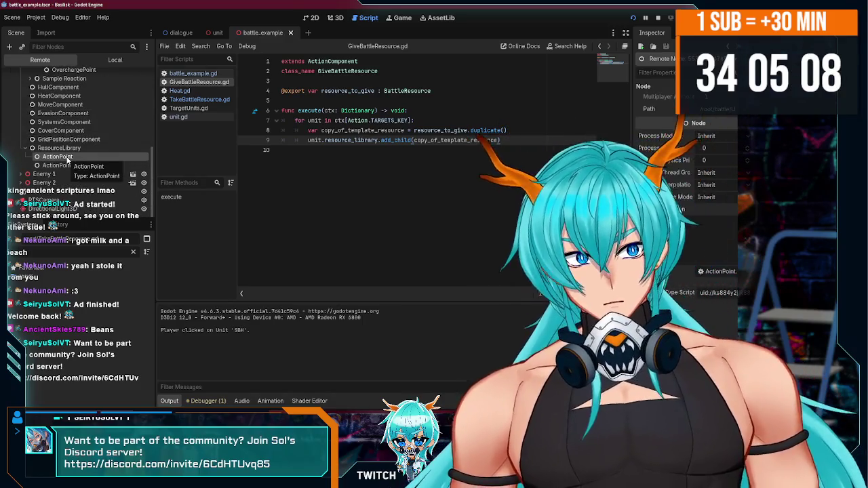
scroll(71, 163, "up", 5)
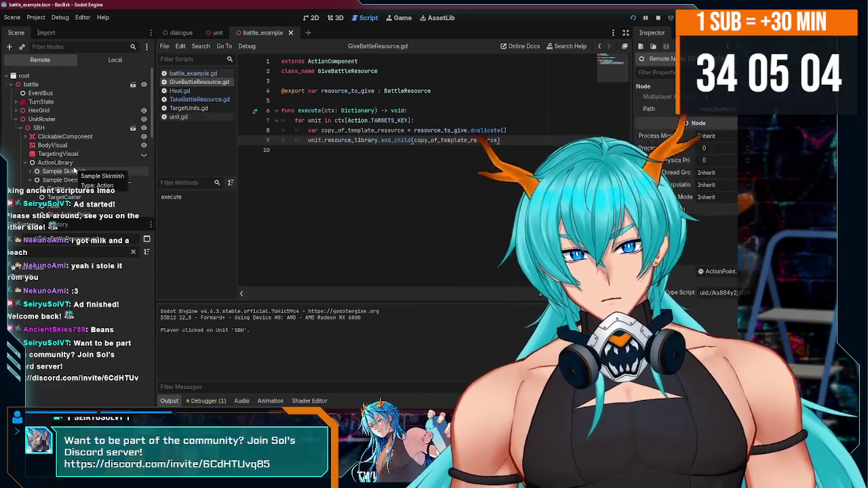
scroll(77, 169, "down", 5)
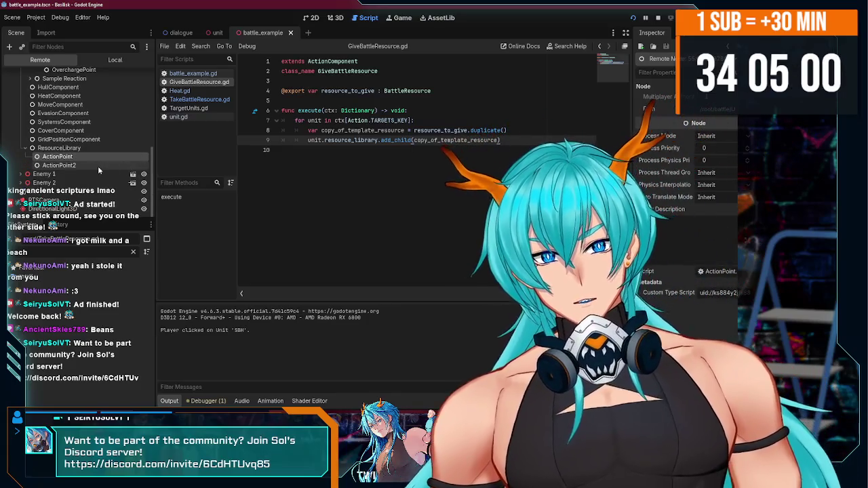
scroll(95, 163, "up", 1)
scroll(92, 143, "up", 2)
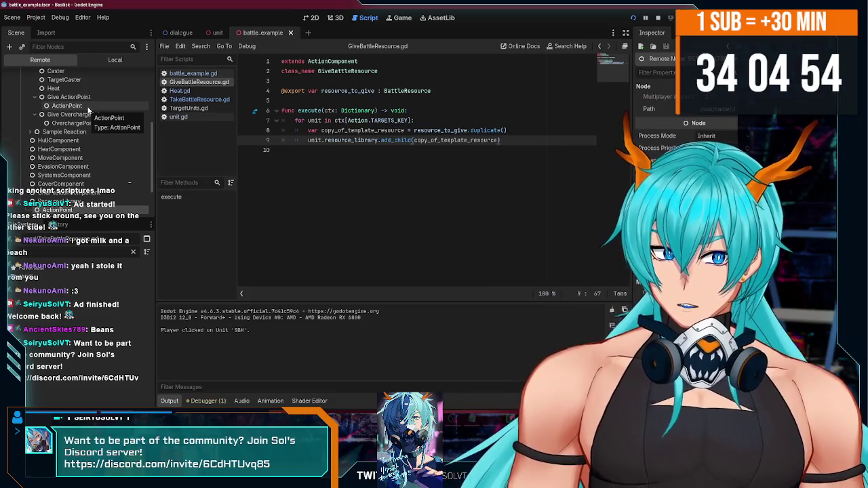
scroll(89, 122, "down", 3)
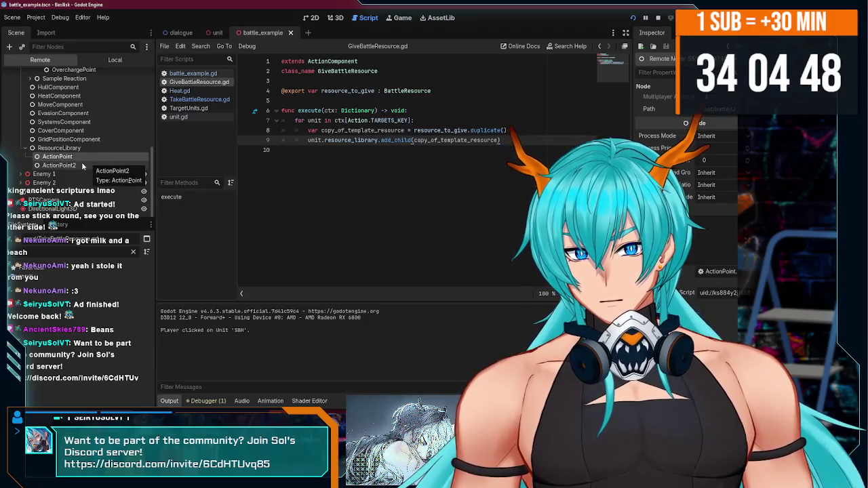
scroll(68, 169, "up", 2)
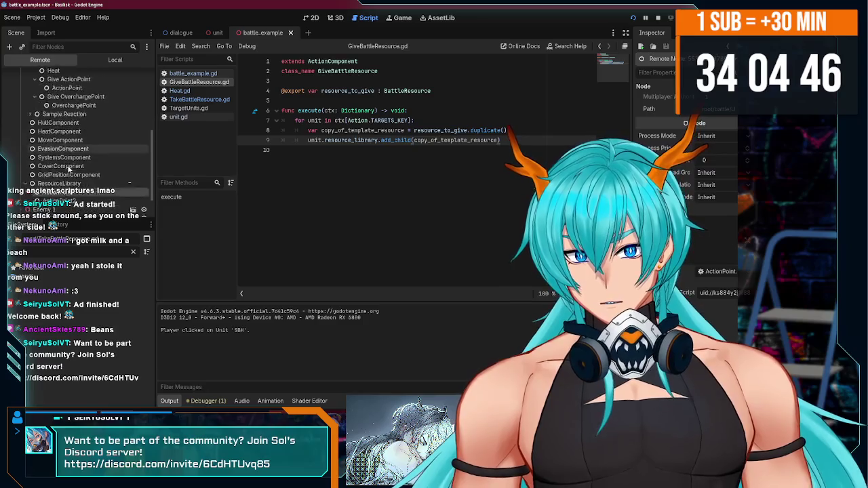
scroll(67, 168, "down", 2)
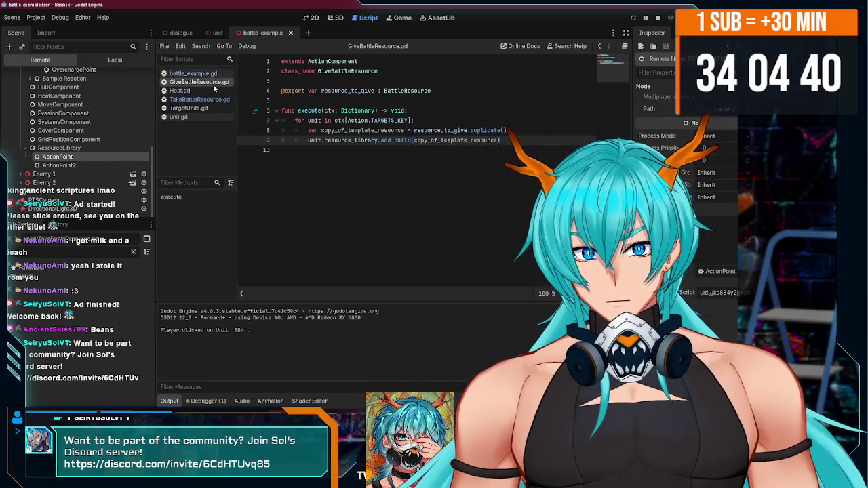
Step: Stop the game, put * in TakeBattleResource's find_children name pattern, and show the Errors list
left_click(661, 19)
left_click(179, 90)
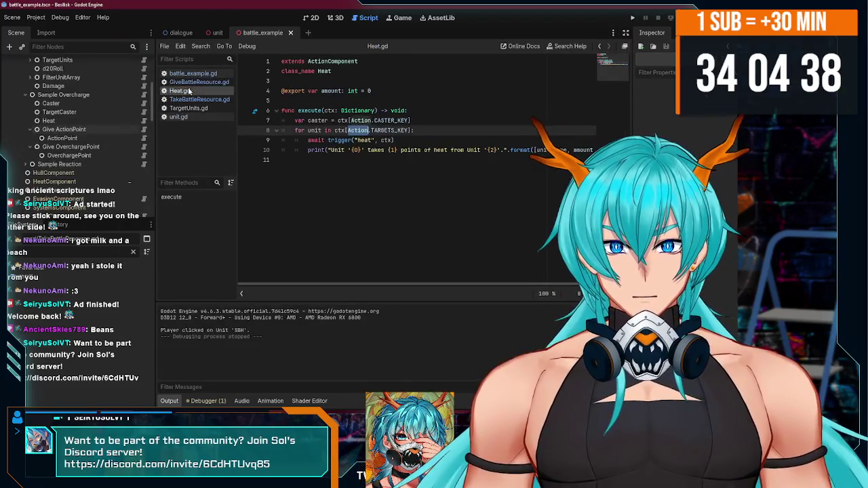
left_click(199, 99)
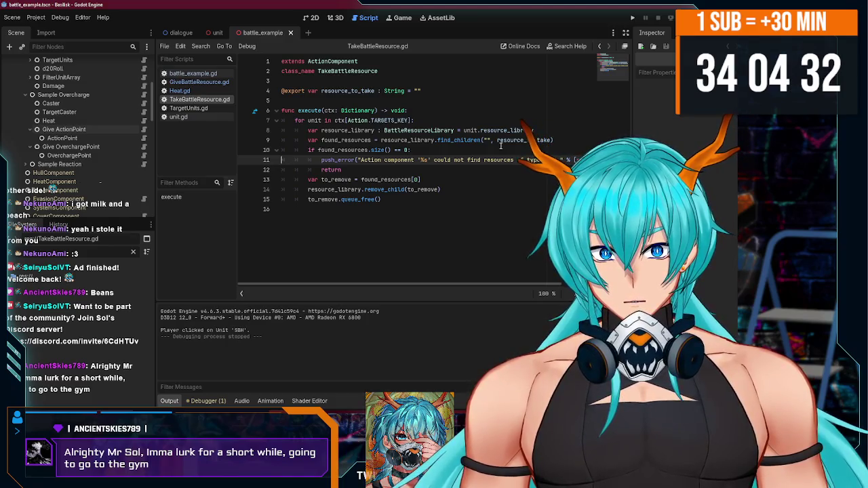
left_click(487, 139)
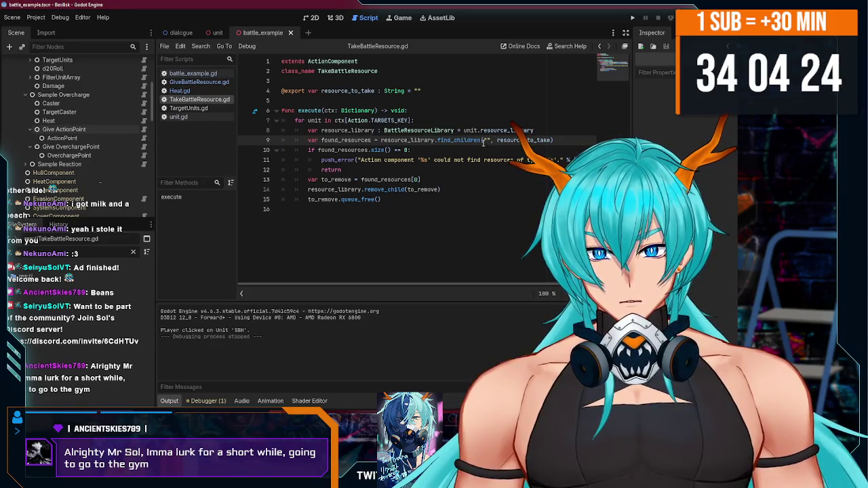
type("*")
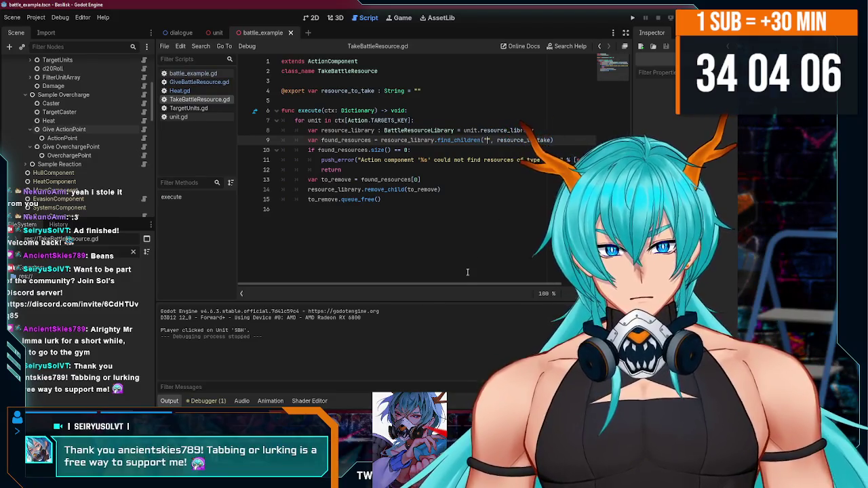
left_click(204, 401)
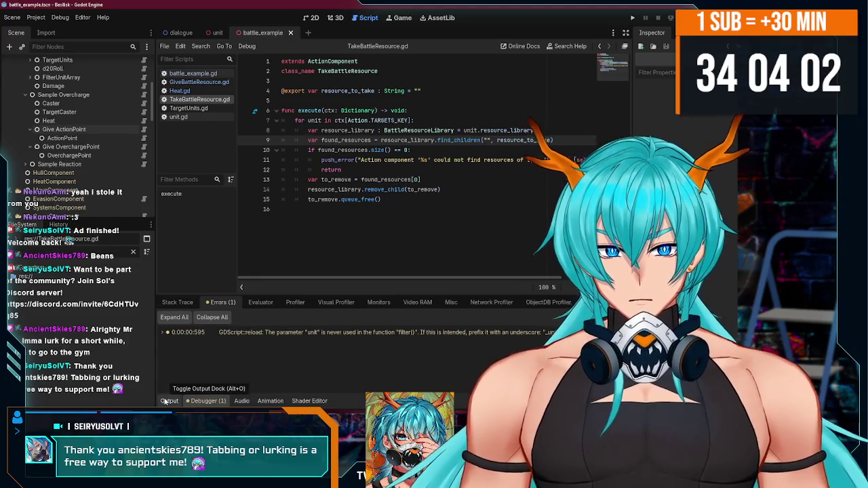
Step: Rename UnitFilter's unused parameter unit to _unit and save
left_click(337, 332)
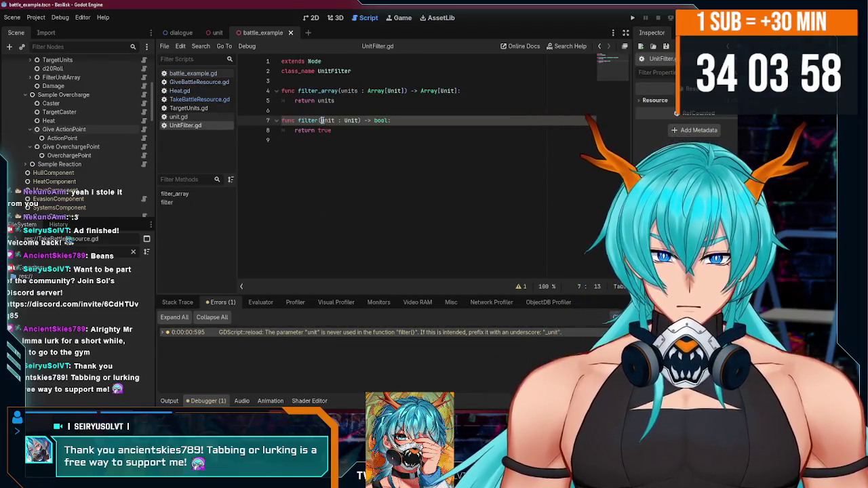
type("_")
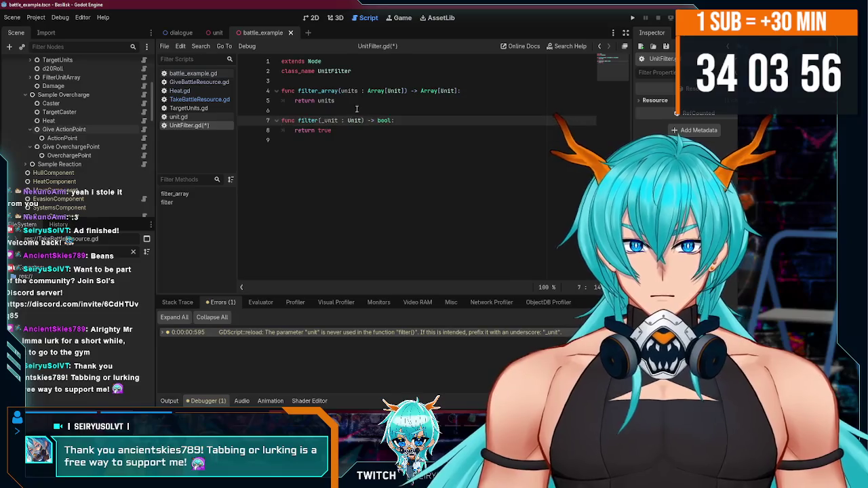
key("ctrl+s")
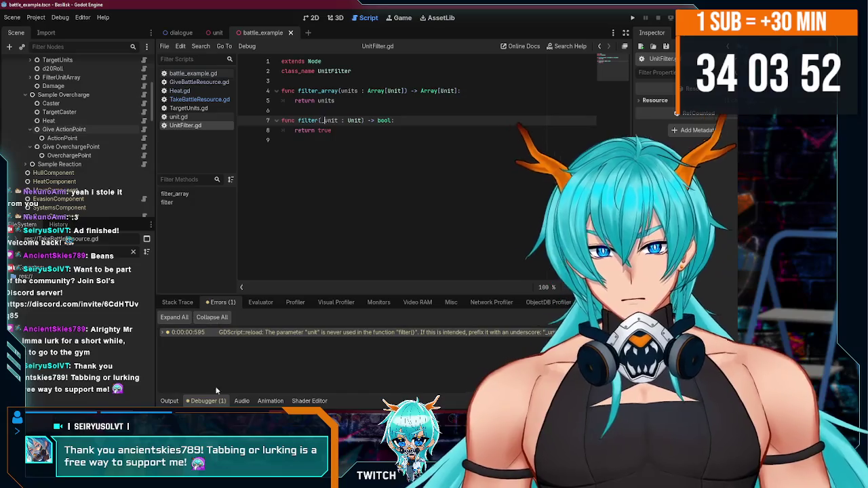
Step: Change GiveBattleResource's duplicate() call to duplicate(true)
left_click(199, 82)
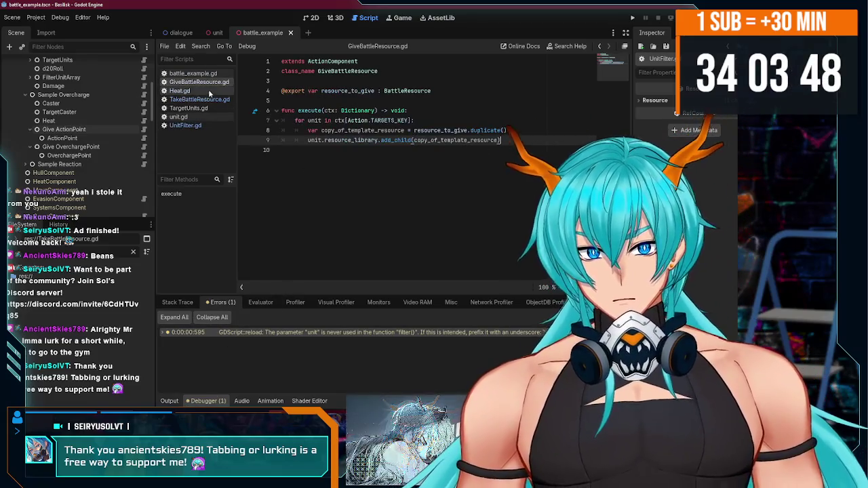
left_click(200, 100)
left_click(203, 82)
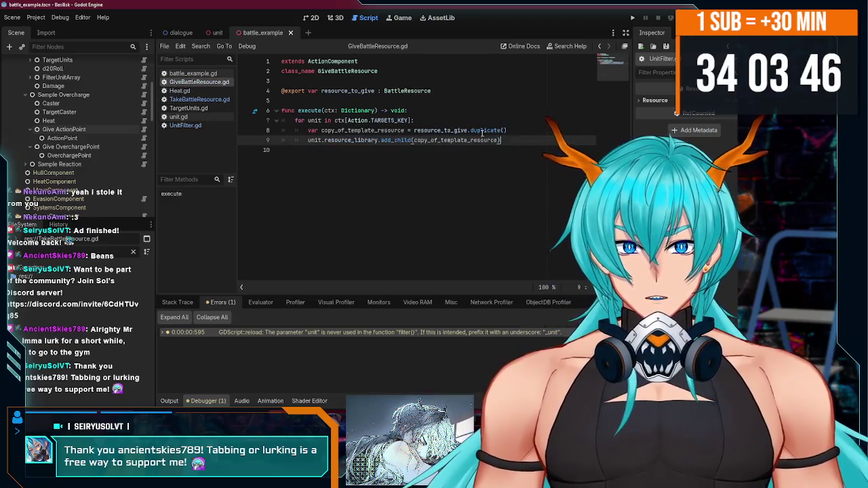
left_click(502, 130)
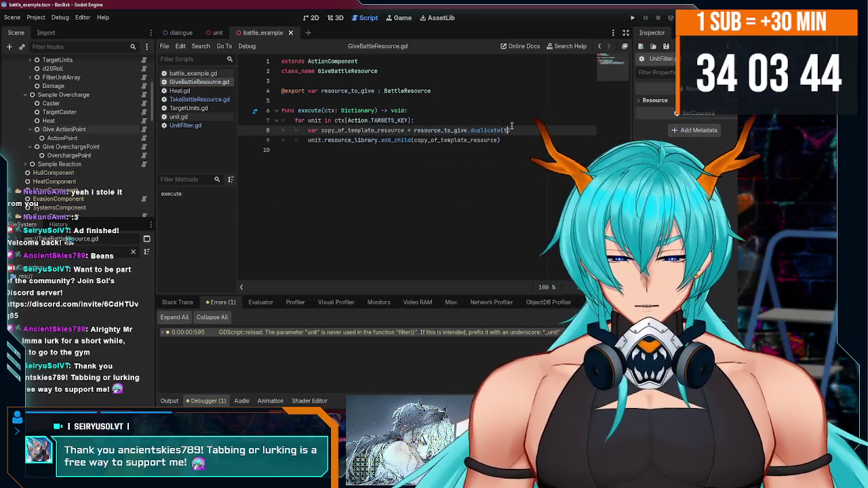
type("rue")
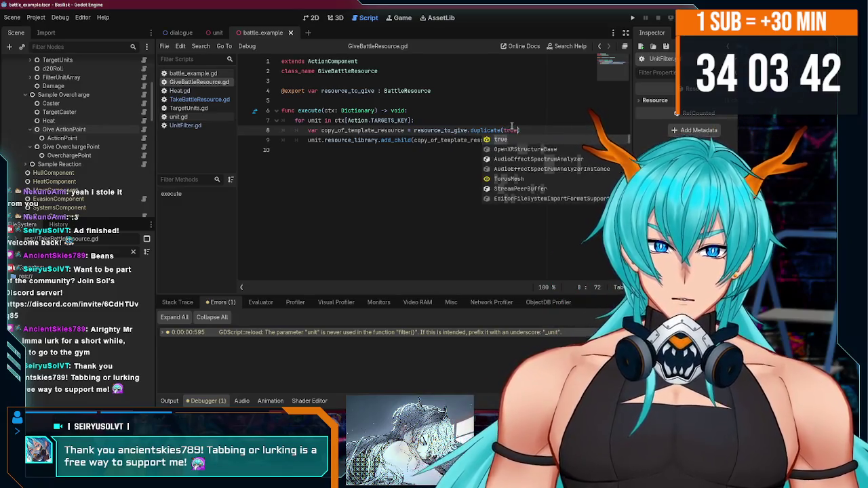
left_click(203, 101)
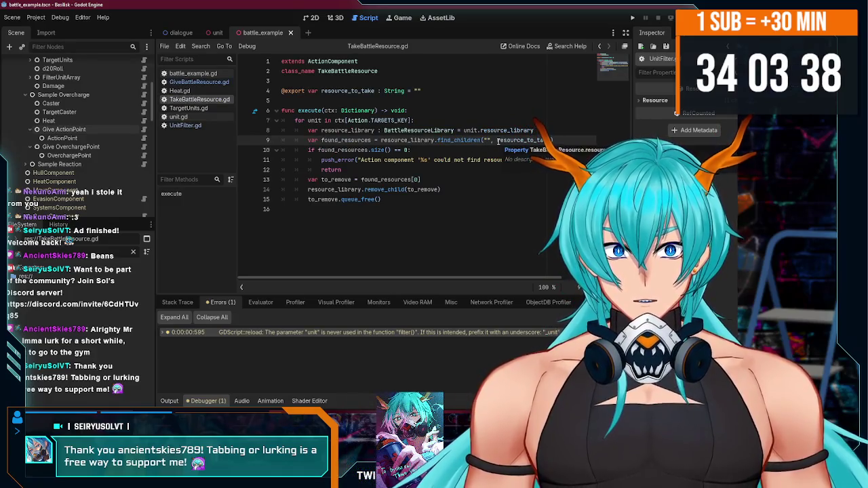
Step: Replace the find_children call on line 9 with resource_library.get_children()
type("\"")
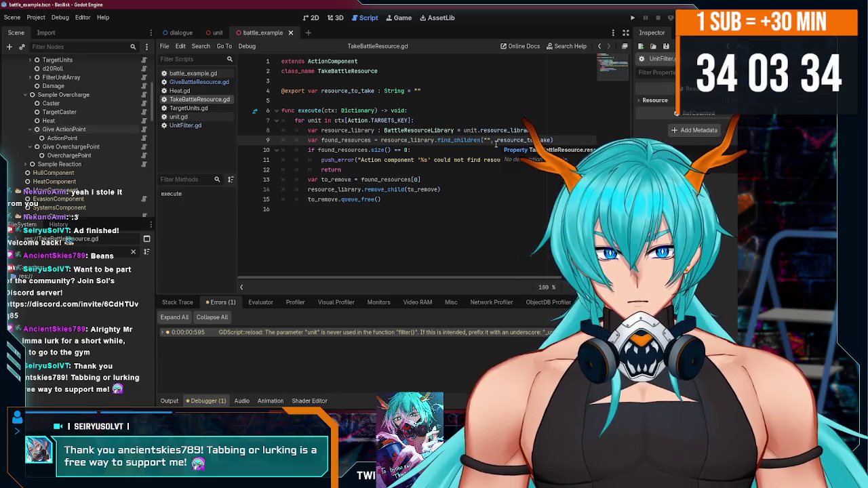
mouse_move(456, 140)
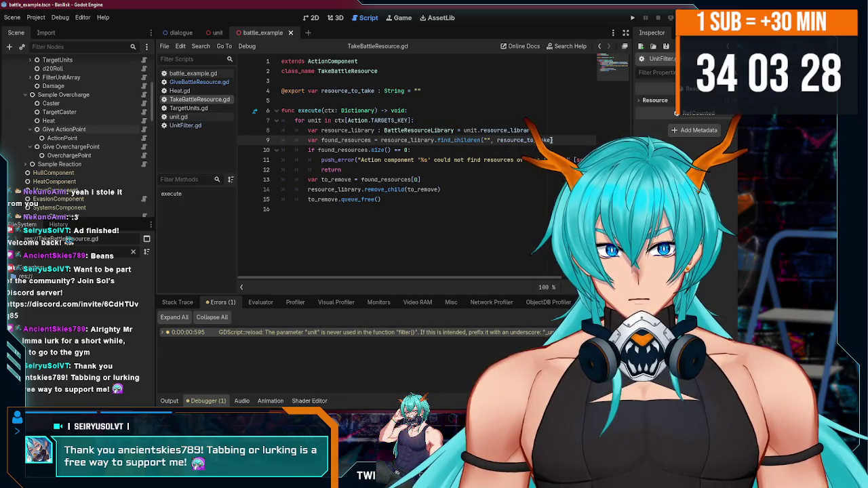
left_click_drag(505, 141, 310, 141)
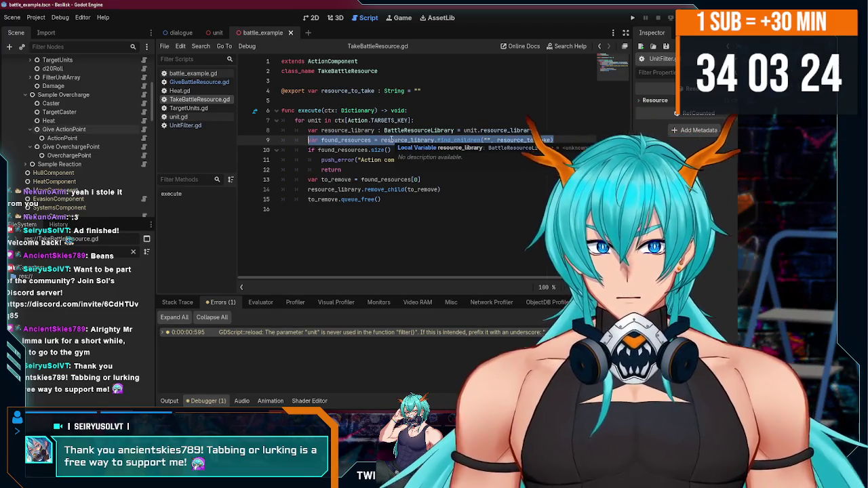
double_click(475, 140)
type("hil")
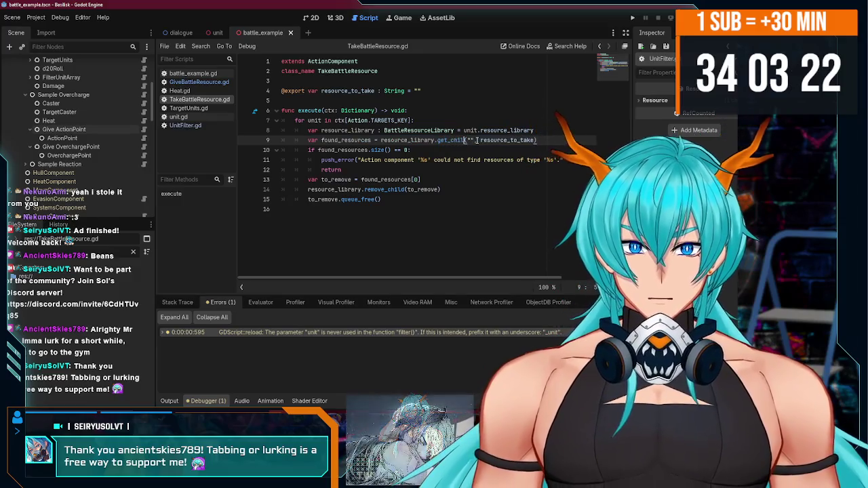
key("Down")
key("Return")
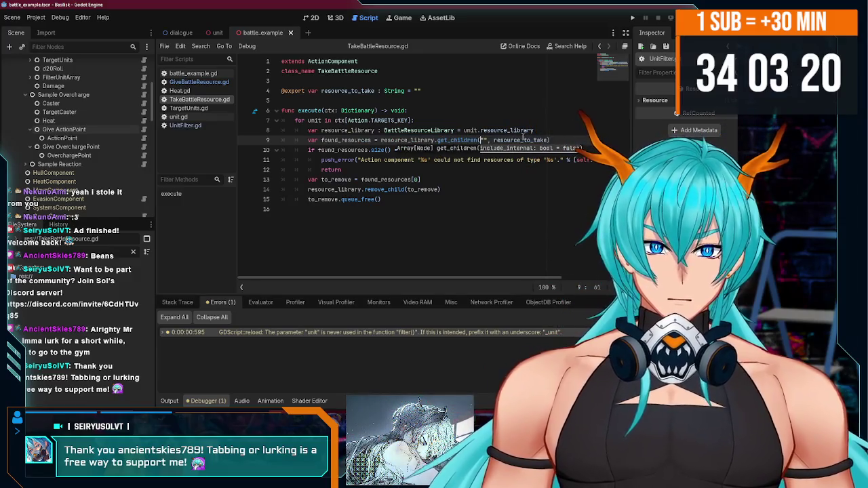
left_click(484, 141)
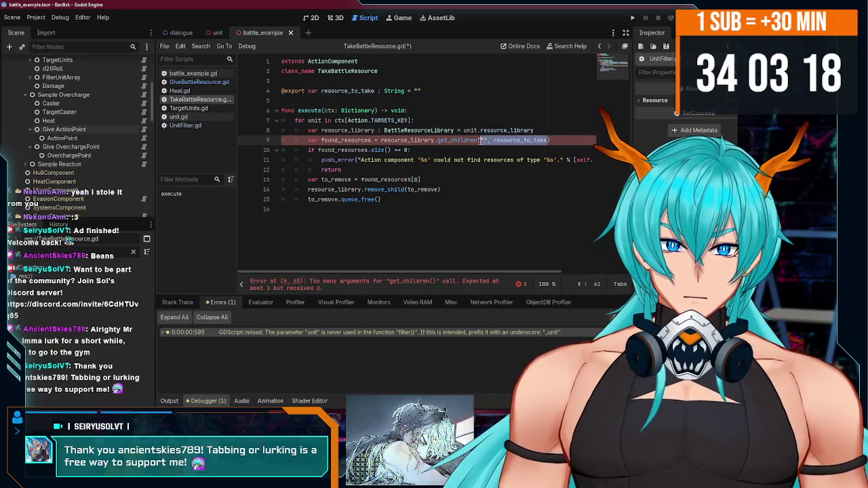
key("Return")
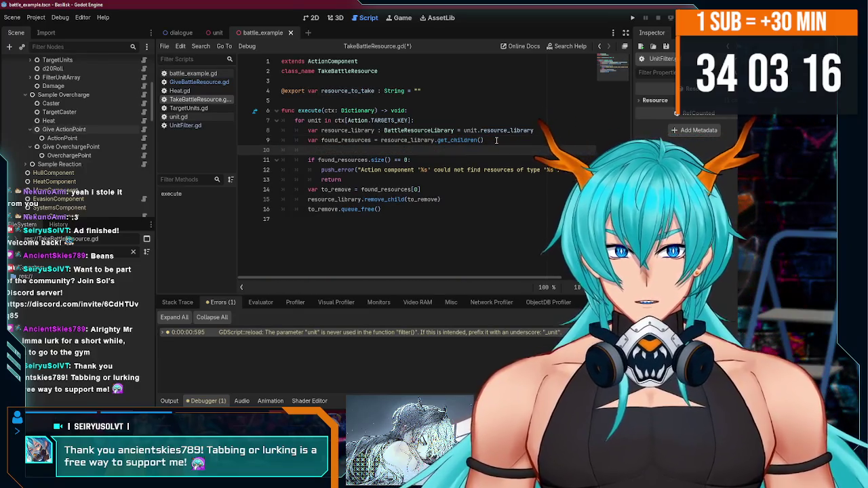
Step: Rename the line 9 variable from found_resources to resources_of_unit
double_click(346, 140)
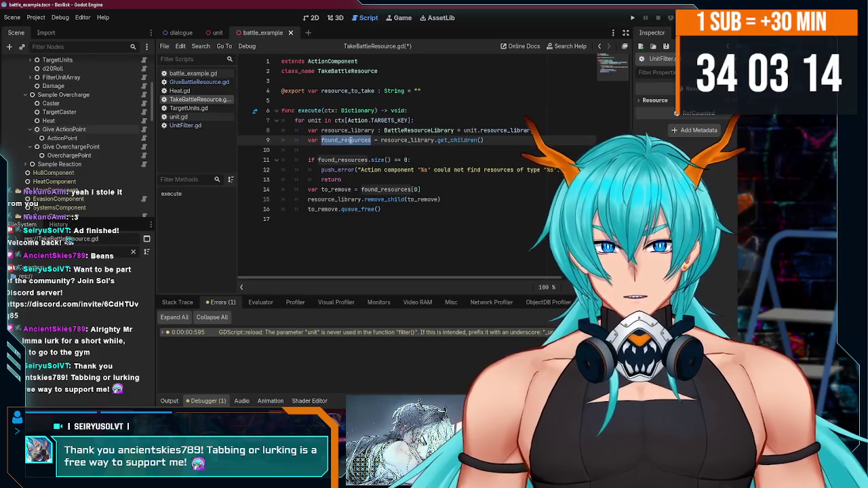
key("ctrl+c")
key("Down")
key("ctrl+v")
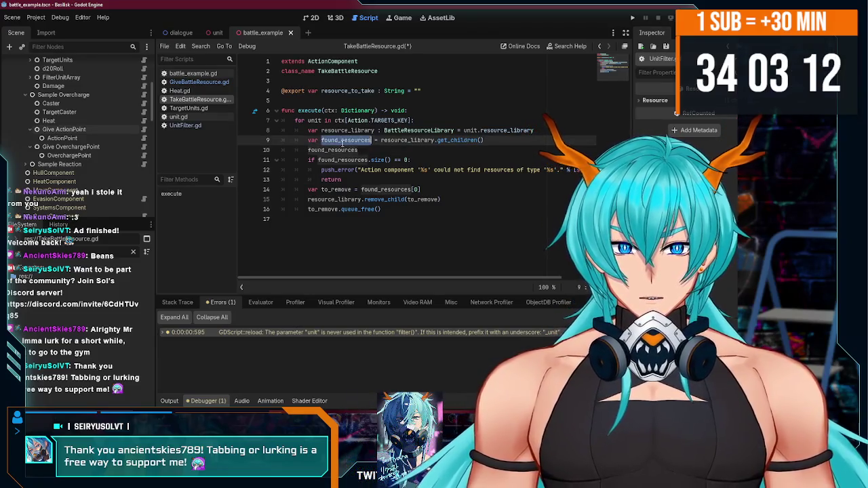
type("resource")
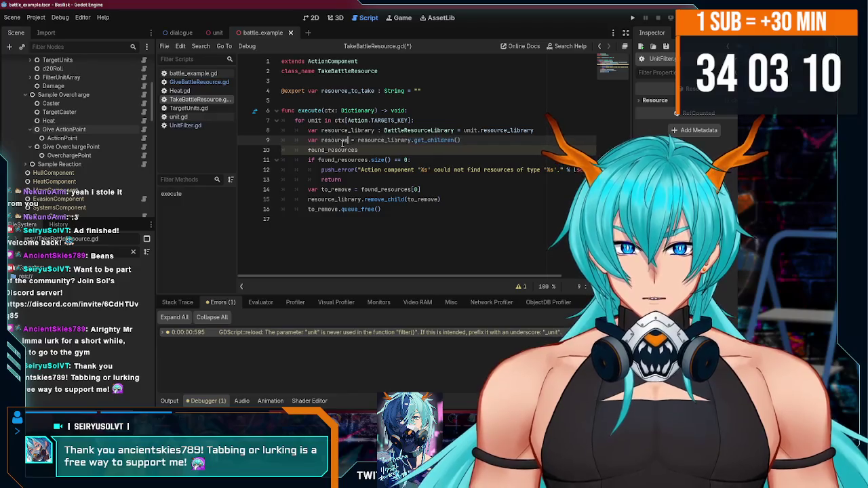
type("_ty")
type("unit")
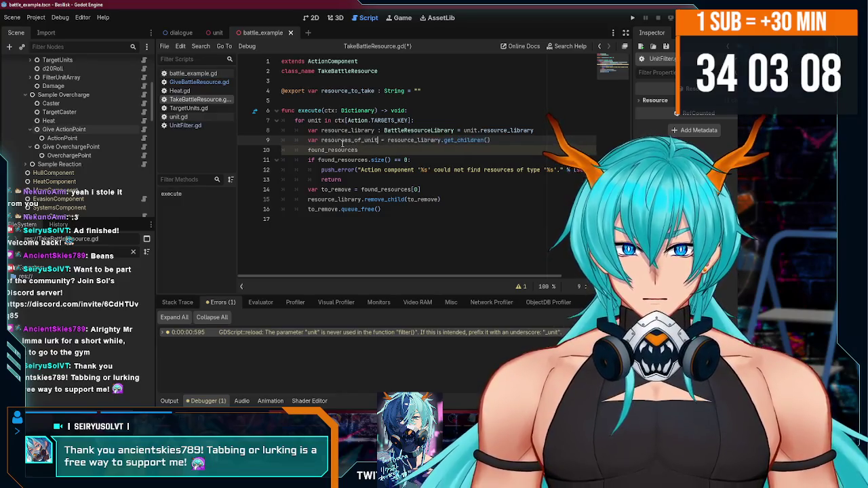
key("Return")
Step: Add the loop header 'for resource in resources_of_unit:'
type("fun")
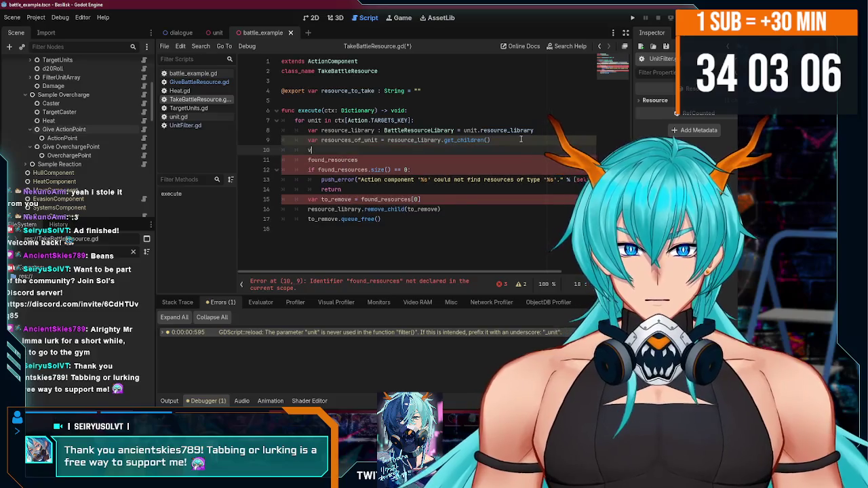
key("BackSpace")
key("BackSpace")
type("or ")
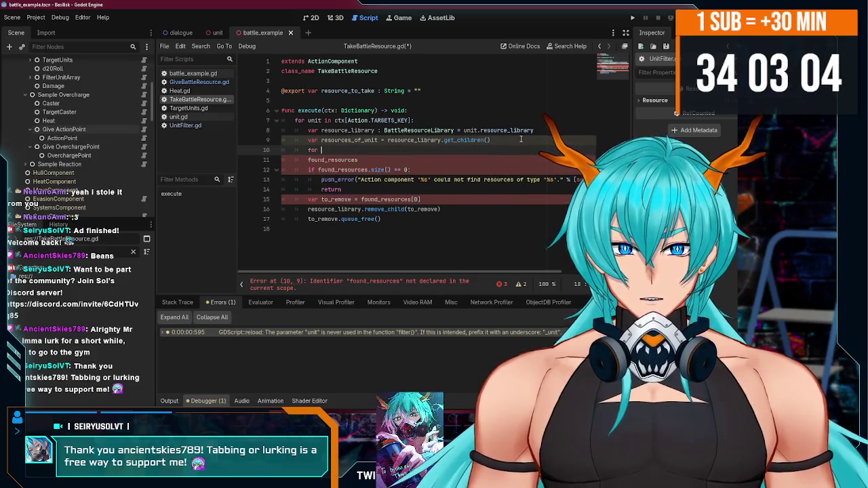
type("resource in reso")
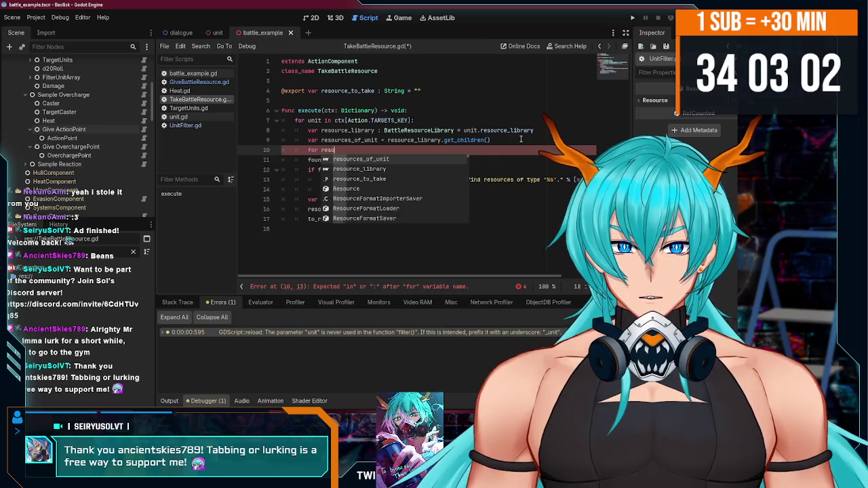
key("Return")
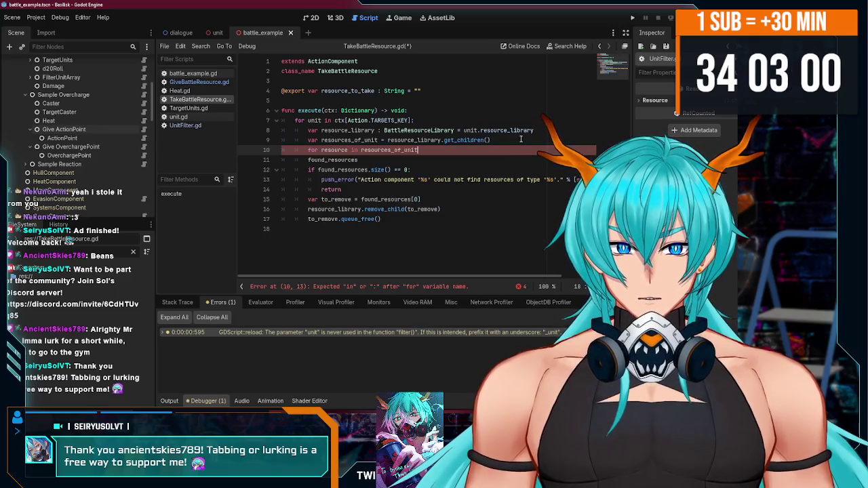
type(":")
key("Return")
Step: Start an 'if typeof(resource) is' check inside the loop, leaving the type unfinished
type("if")
key("BackSpace")
key("BackSpace")
type("type")
key("Return")
type("resource")
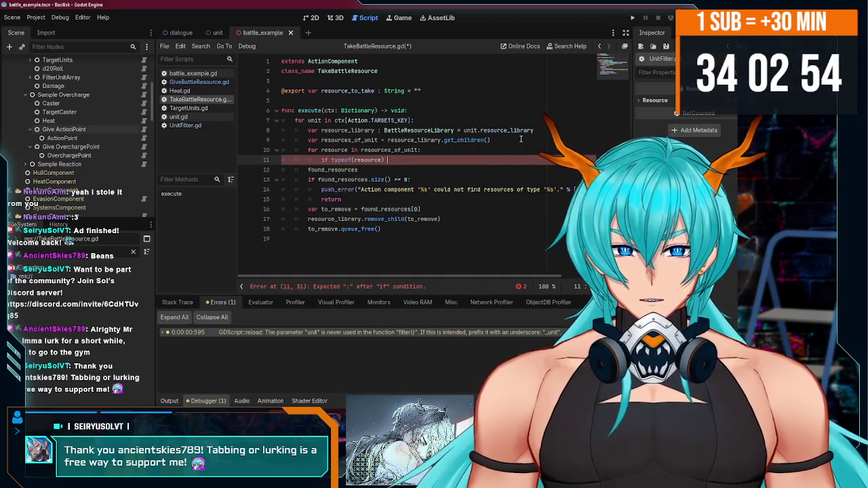
type("s ")
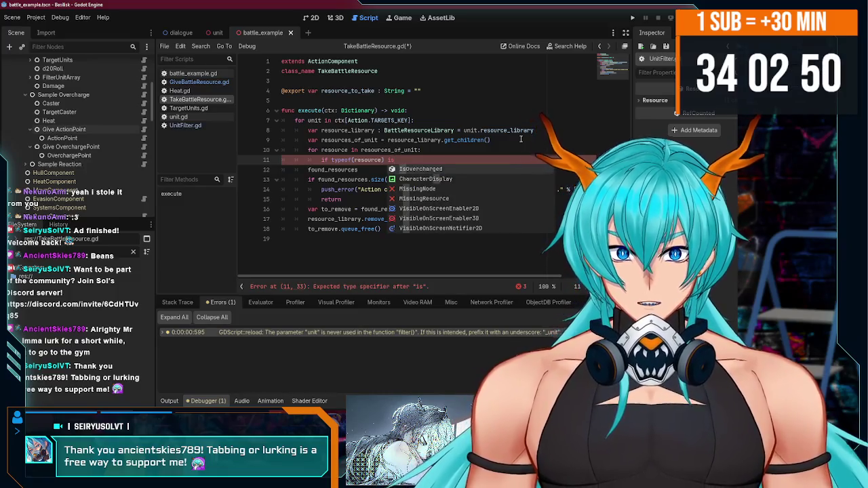
type("Act")
key("BackSpace")
key("BackSpace")
key("BackSpace")
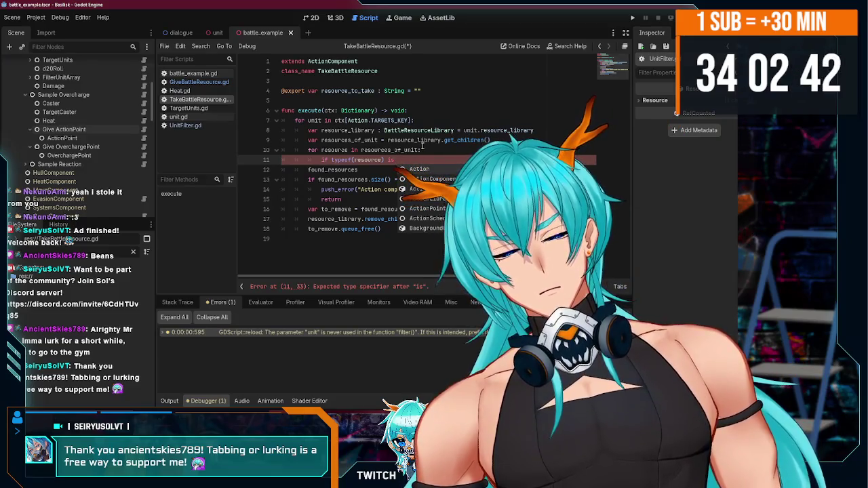
left_click(407, 120)
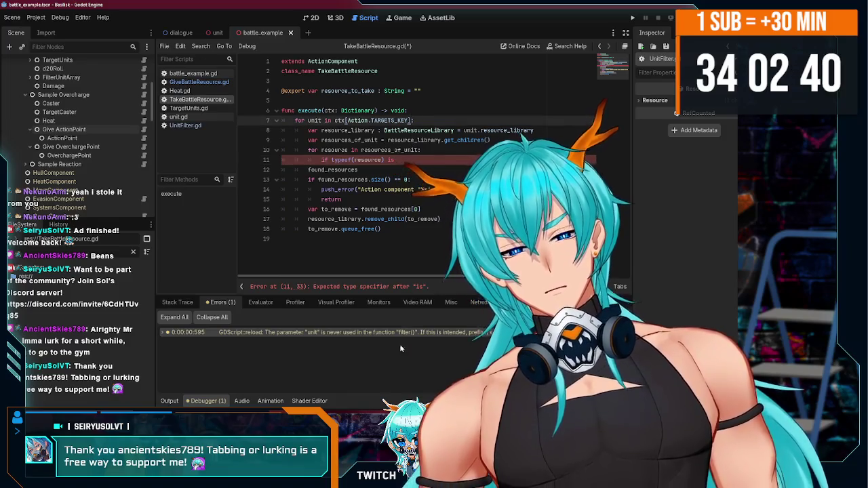
key("alt+Tab")
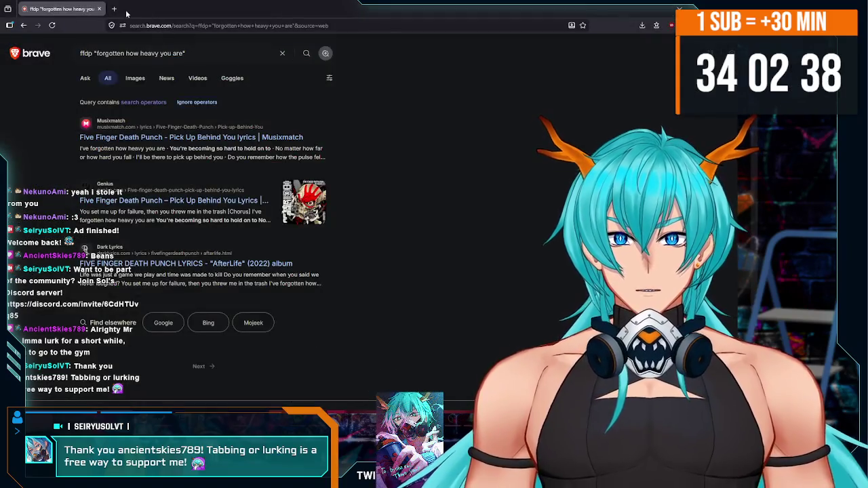
Step: Search Brave for filtering Godot nodes by a type written as a string
left_click(115, 9)
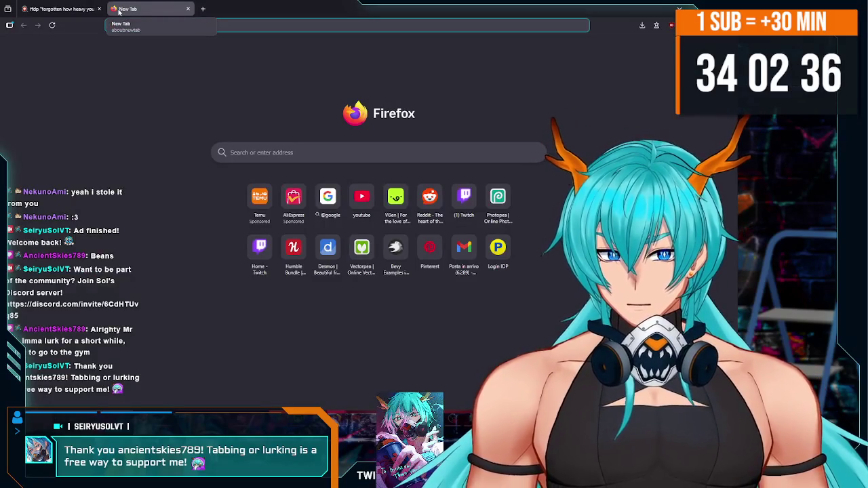
type("ho")
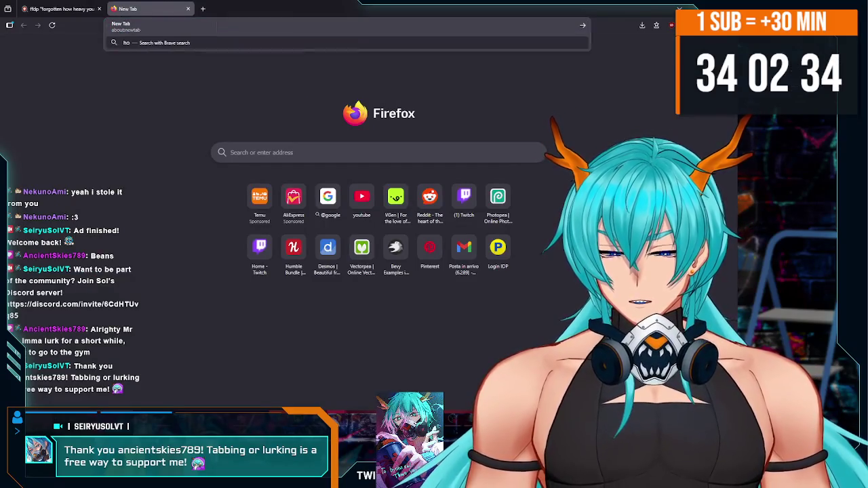
type("w tofiltergodot")
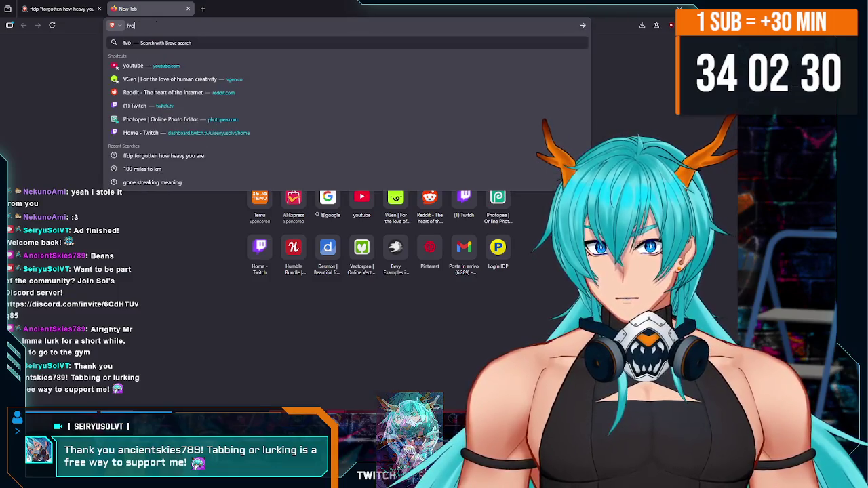
type(" fi")
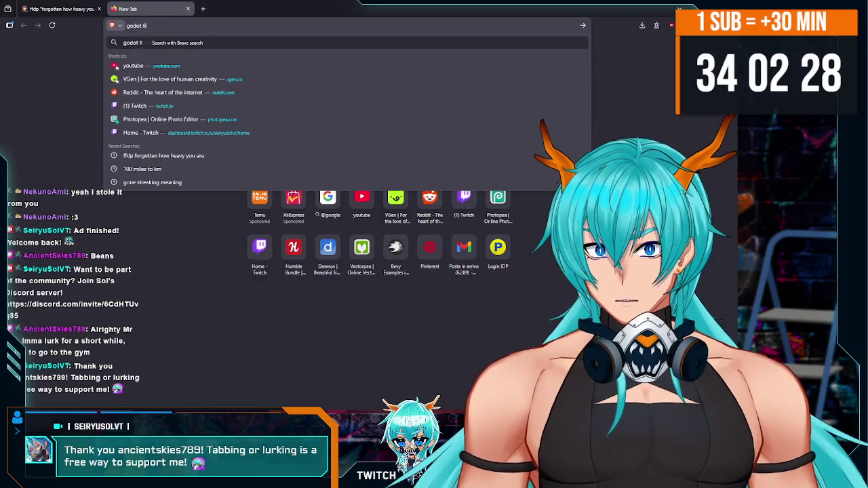
type("lter by type")
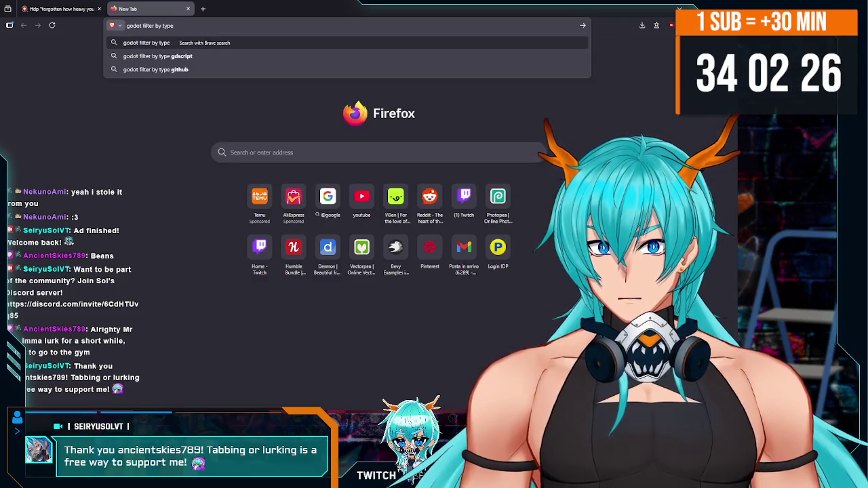
type(" written as")
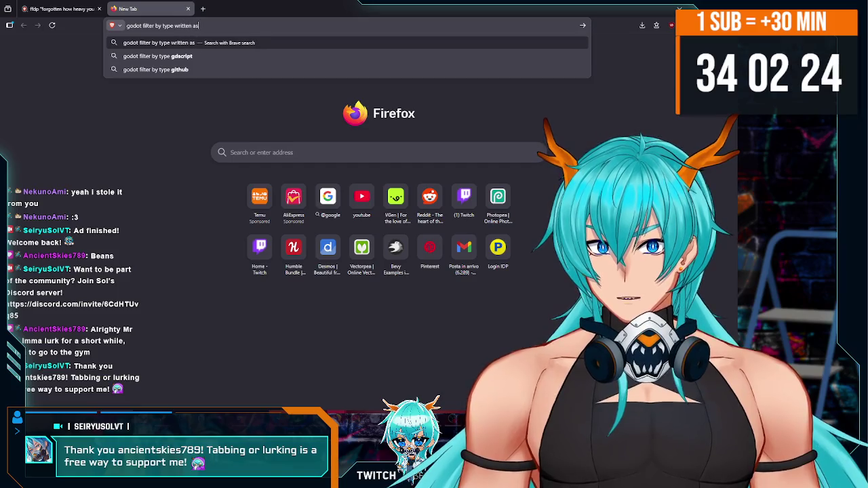
type("ng")
key("Return")
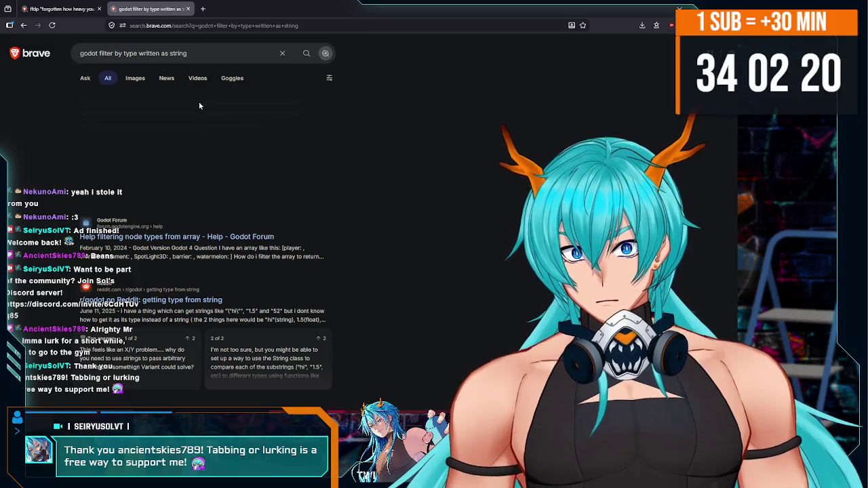
scroll(199, 105, "down", 5)
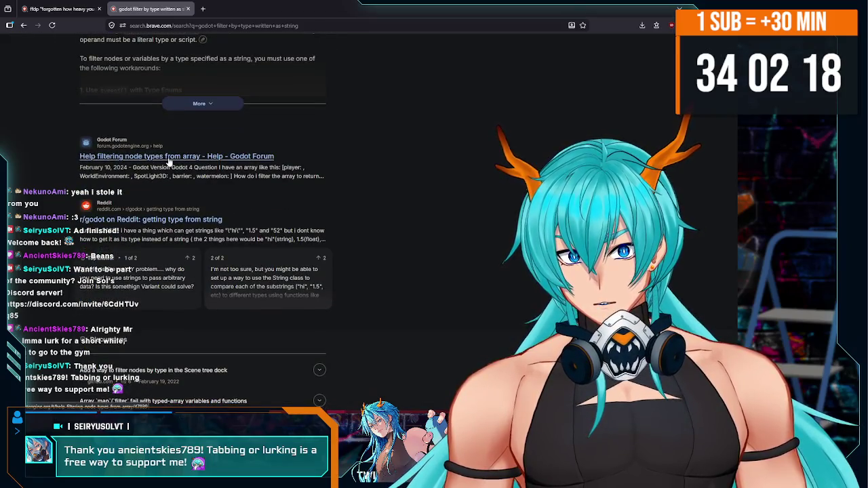
middle_click(167, 159)
scroll(199, 191, "up", 2)
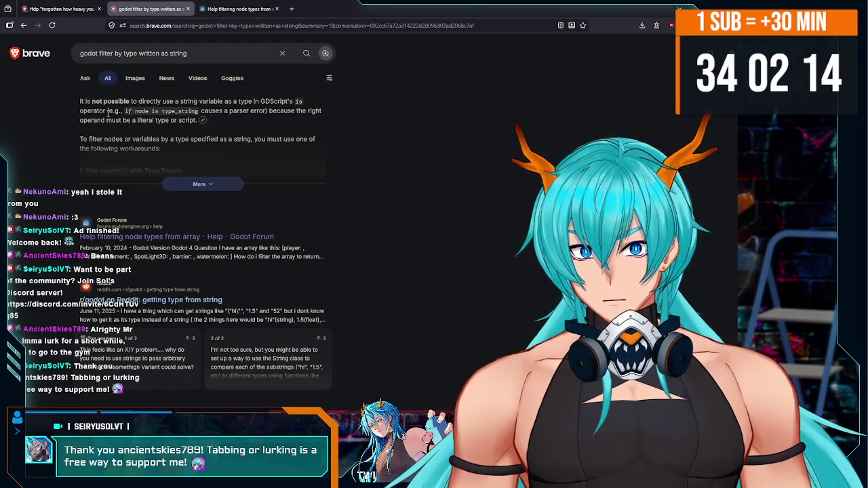
Step: Expand the AI answer and read its workarounds: typeof(), class-name type maps, filter lambdas
left_click_drag(86, 103, 292, 102)
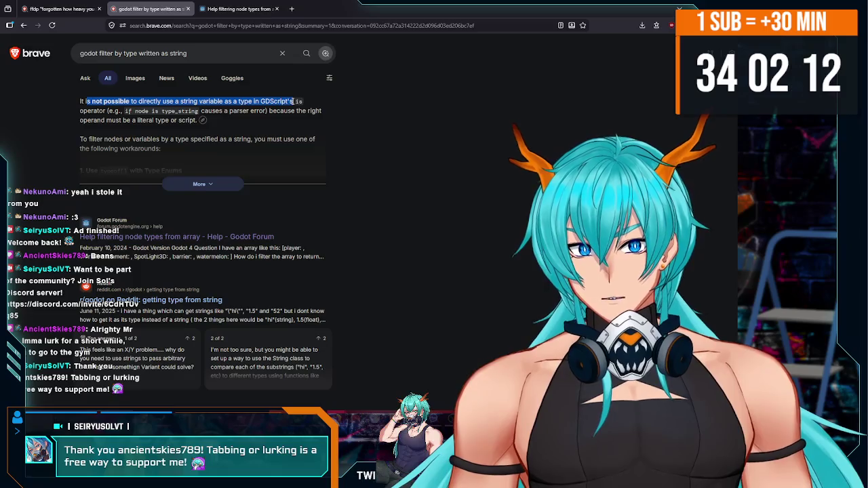
left_click_drag(224, 101, 293, 102)
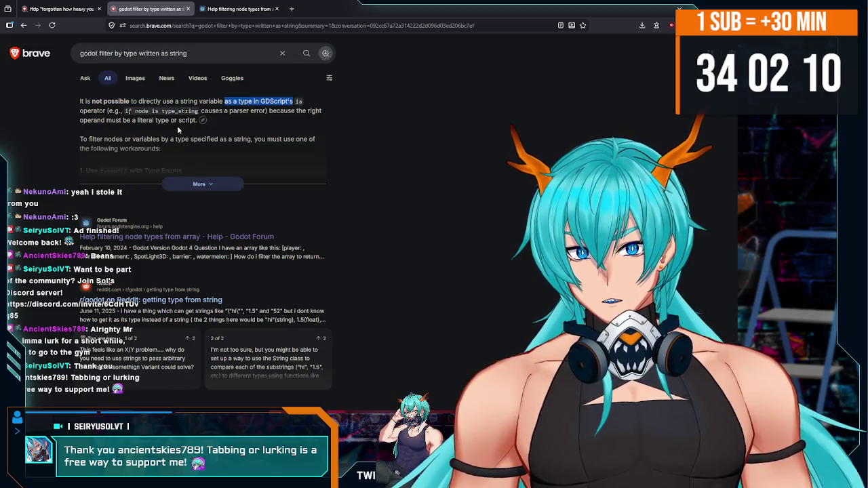
left_click(219, 187)
scroll(127, 101, "down", 1)
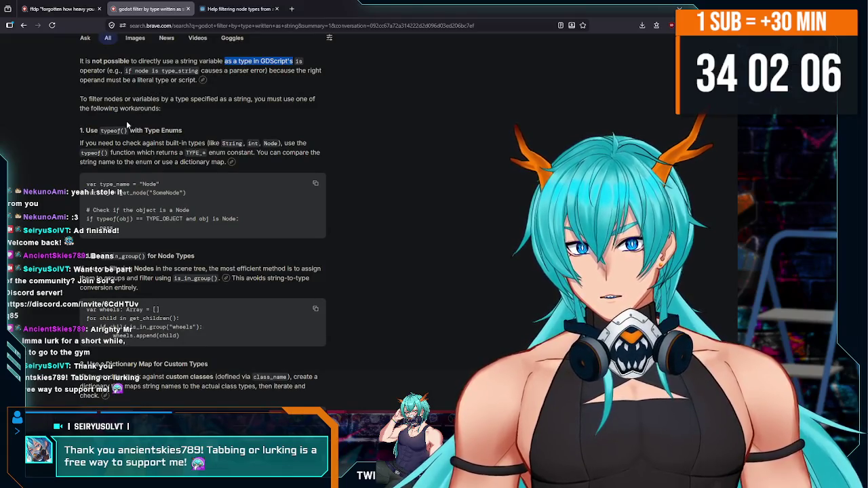
scroll(125, 122, "down", 1)
left_click_drag(102, 92, 184, 93)
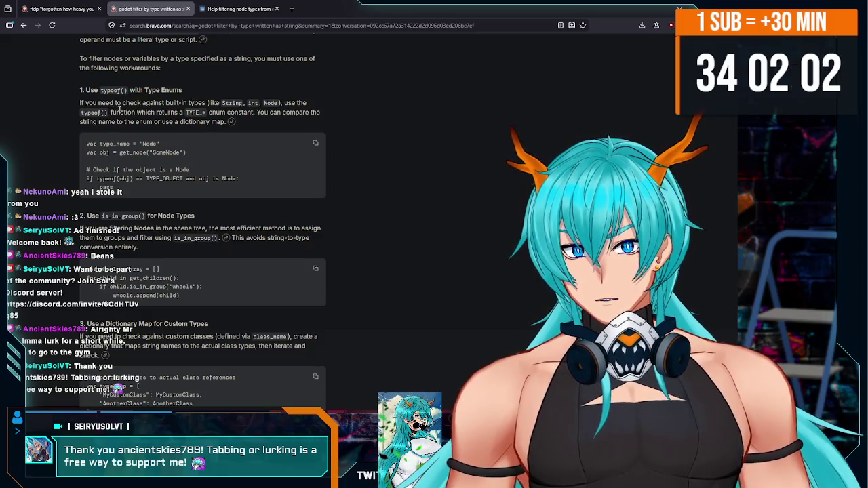
scroll(124, 114, "down", 3)
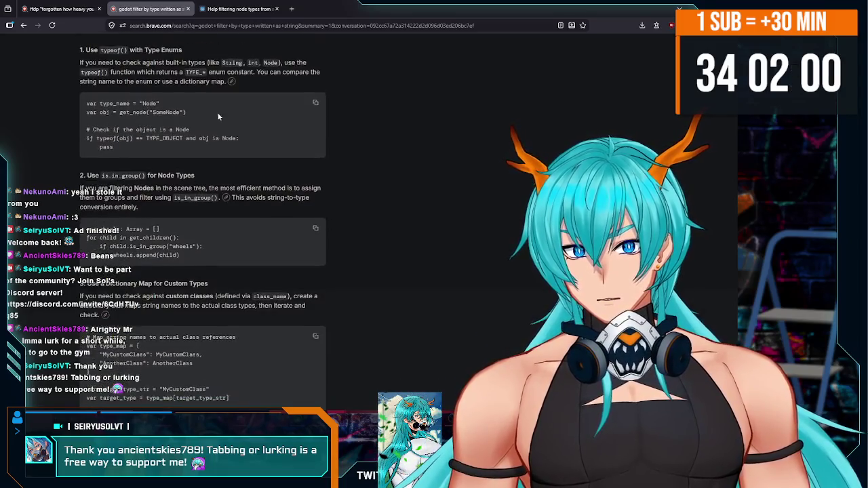
scroll(116, 109, "down", 3)
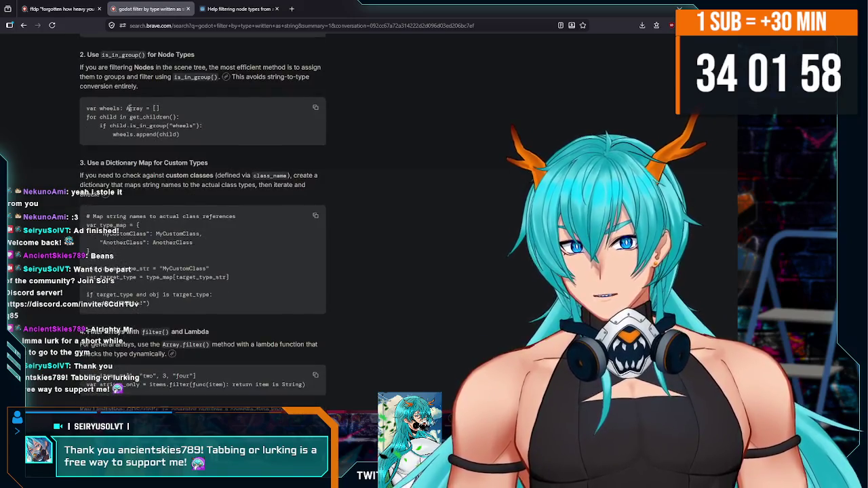
scroll(171, 106, "down", 1)
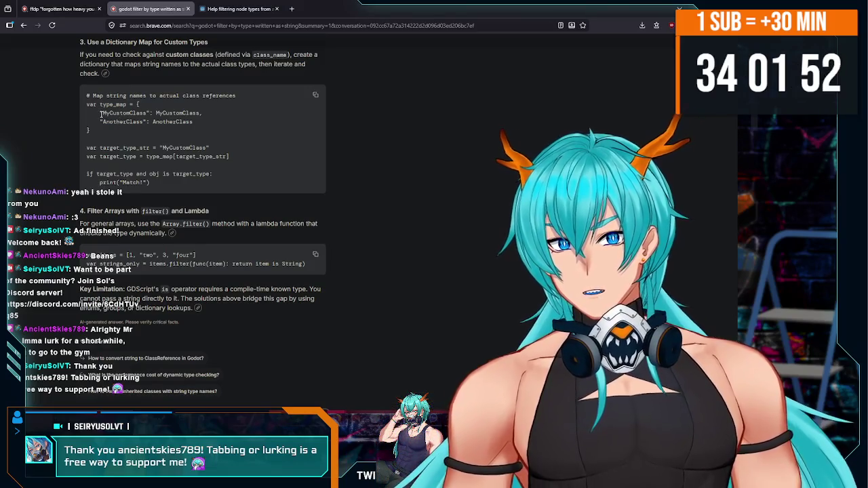
left_click_drag(100, 113, 191, 112)
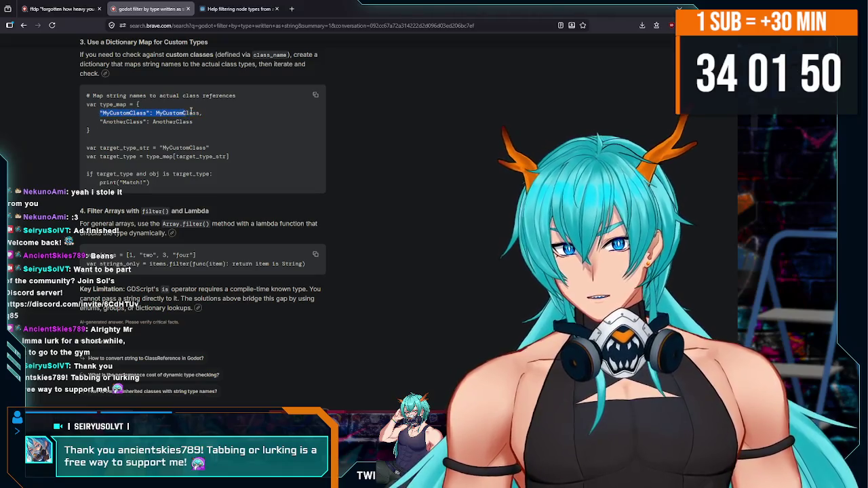
scroll(160, 146, "down", 3)
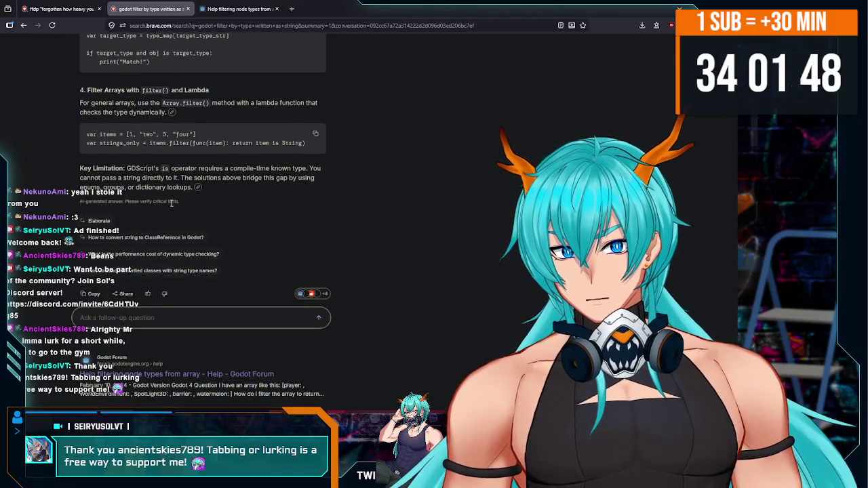
scroll(193, 222, "up", 1)
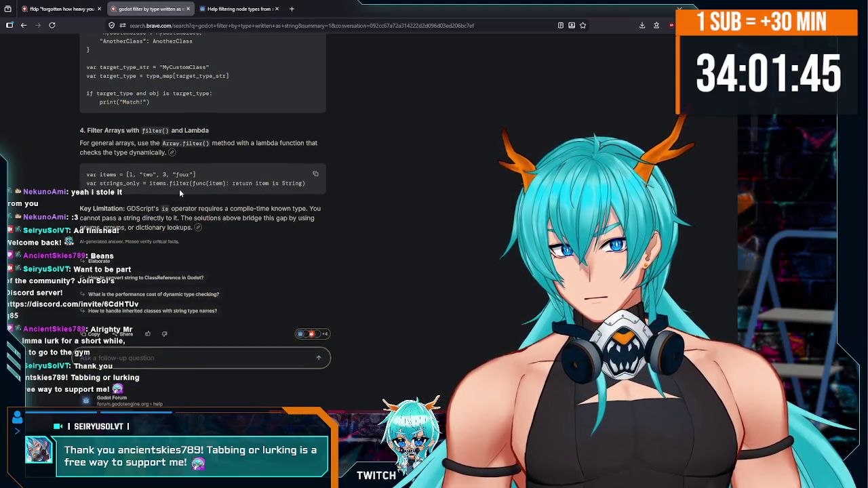
scroll(179, 190, "down", 1)
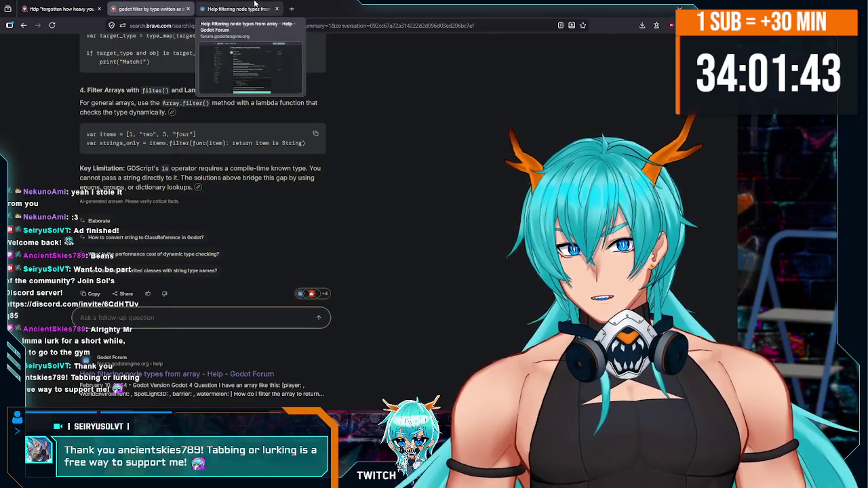
Step: Read every reply in the 'Help filtering node types from array' thread down to its closed notice
left_click(255, 5)
scroll(342, 230, "down", 3)
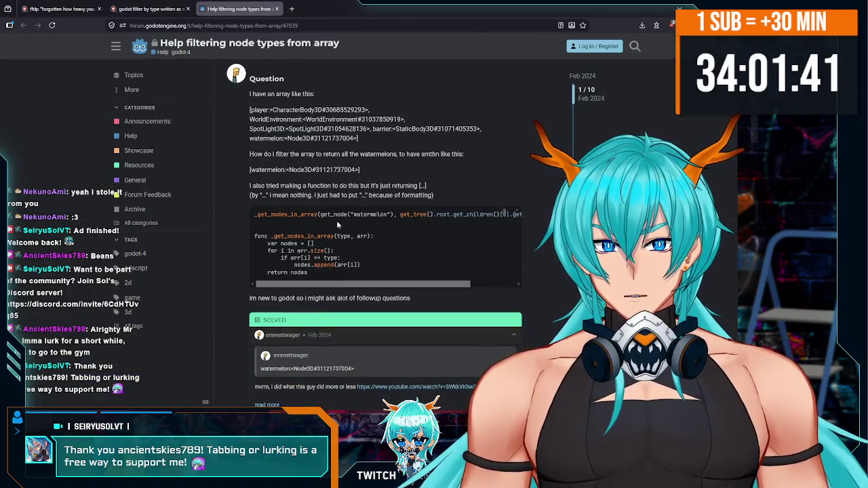
scroll(335, 217, "up", 2)
scroll(331, 203, "down", 2)
scroll(330, 200, "down", 1)
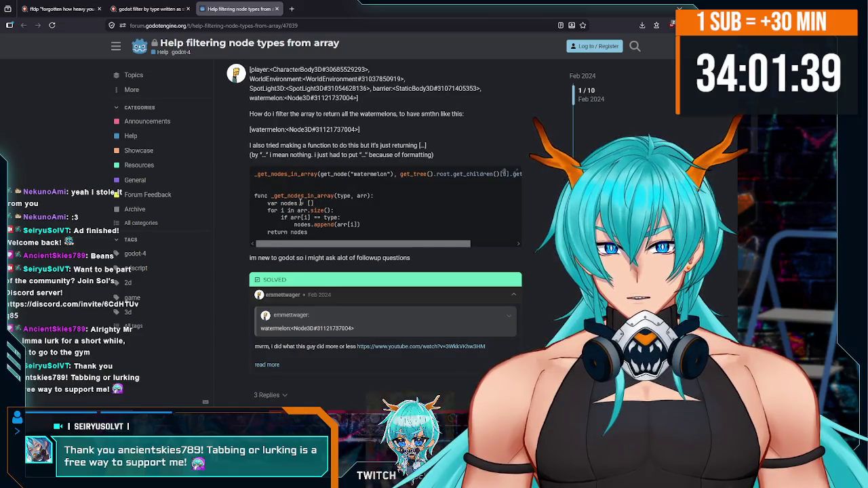
scroll(343, 196, "down", 3)
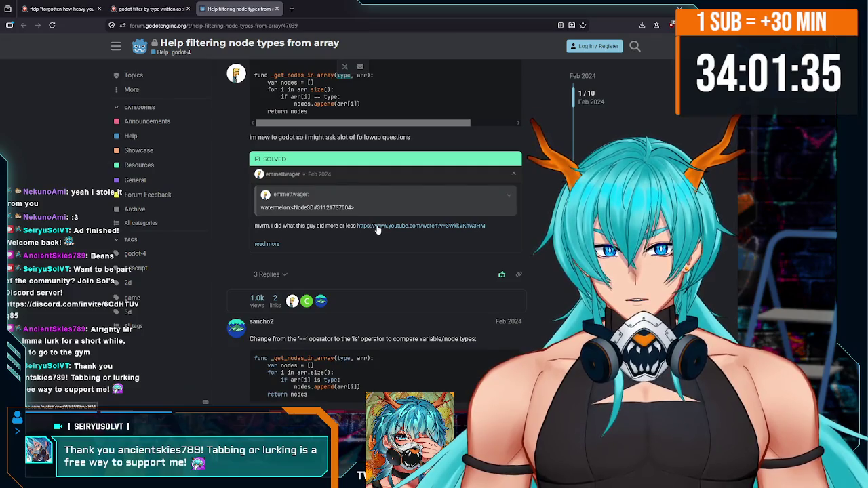
scroll(359, 233, "down", 5)
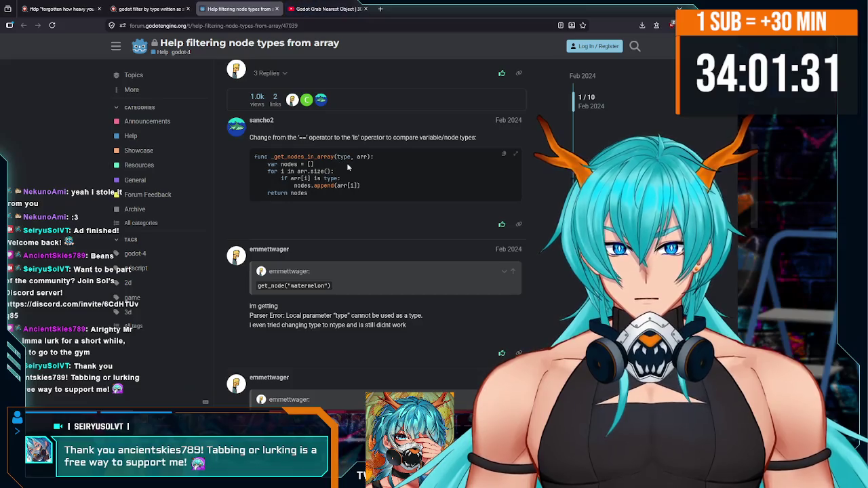
scroll(336, 190, "down", 4)
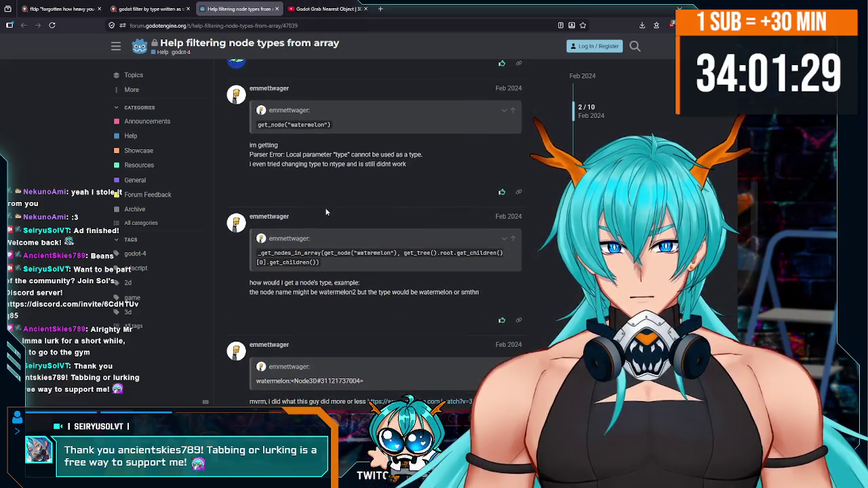
scroll(324, 214, "down", 2)
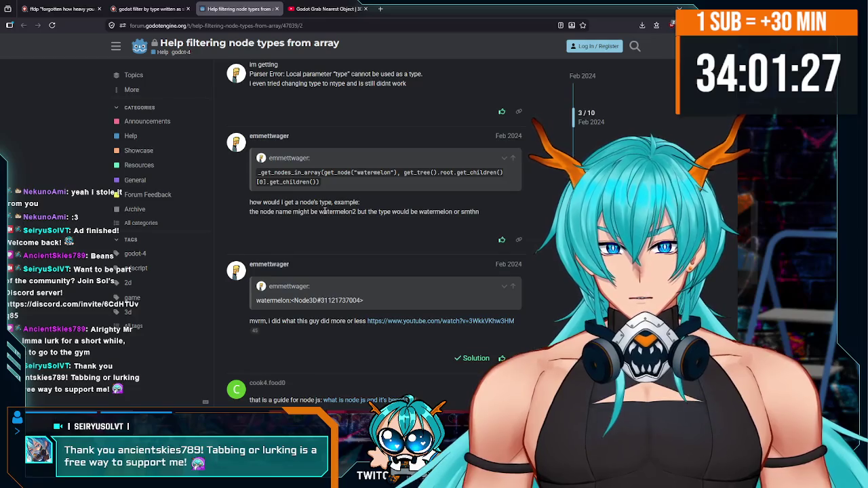
scroll(325, 211, "down", 1)
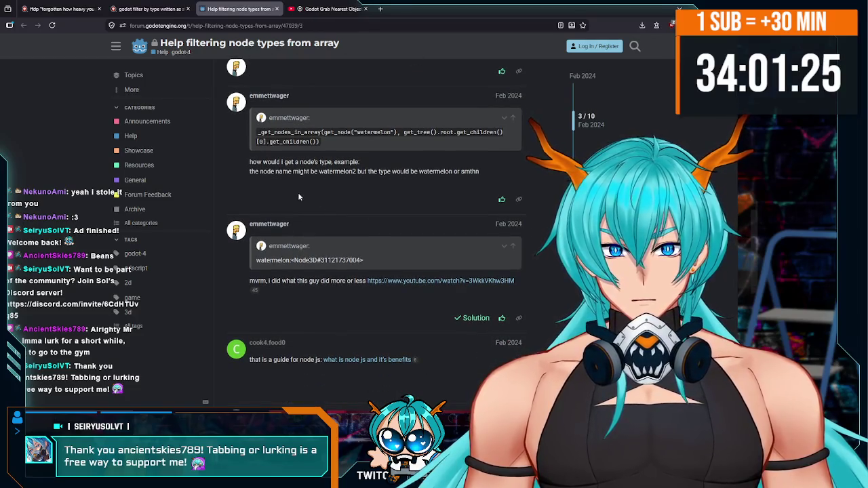
scroll(299, 196, "down", 2)
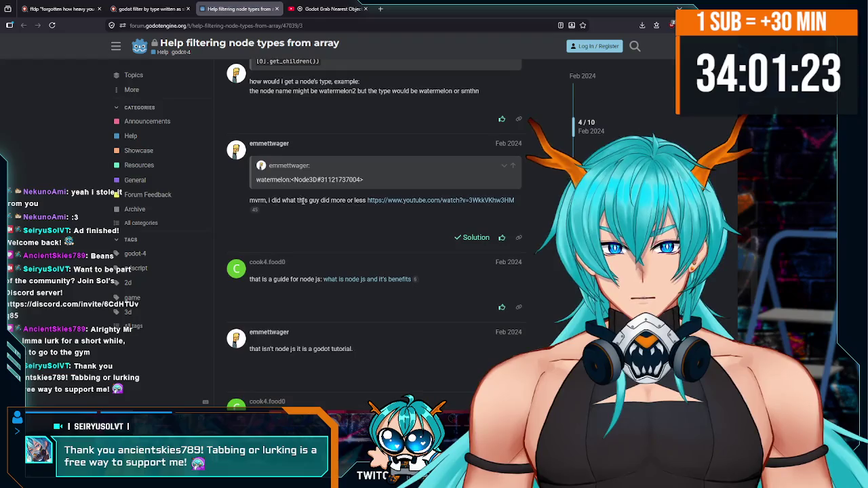
scroll(301, 203, "down", 2)
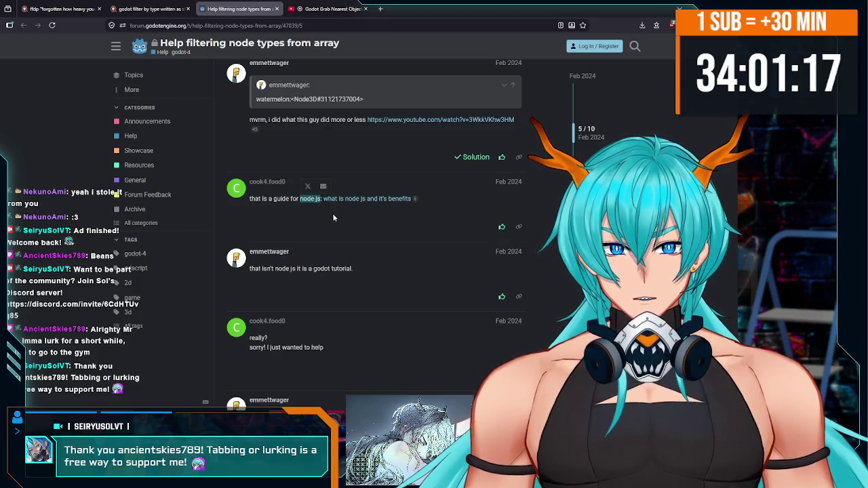
left_click(333, 215)
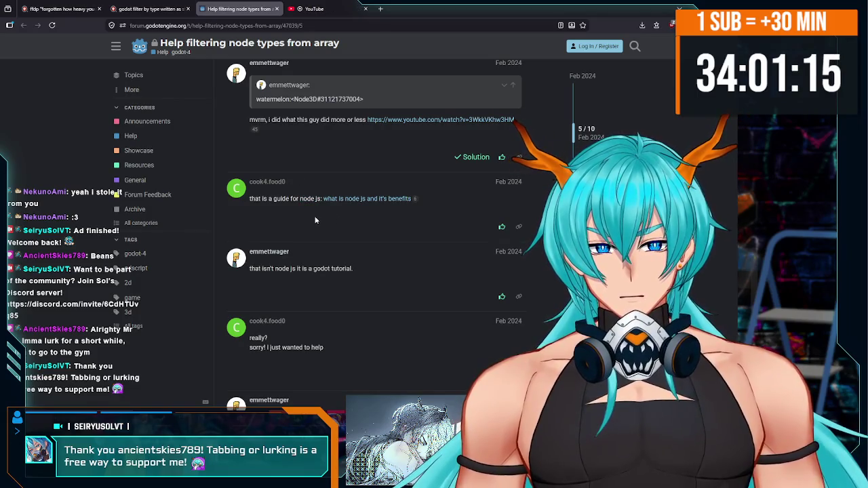
scroll(314, 220, "down", 1)
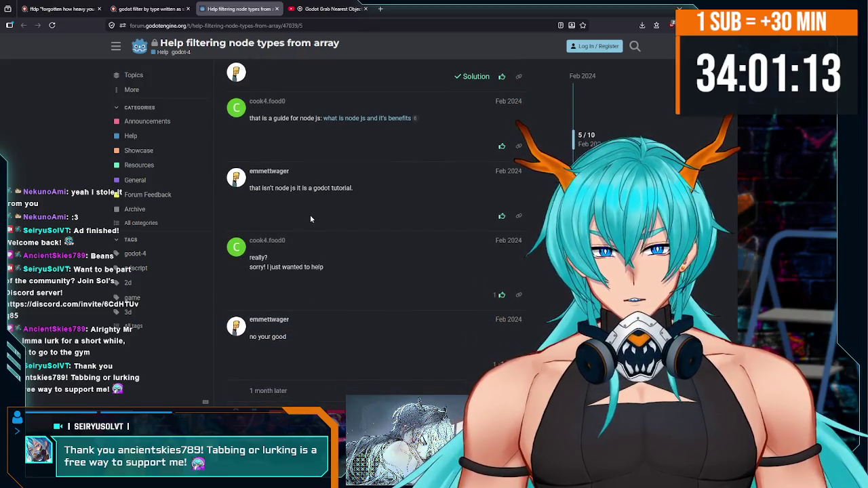
scroll(311, 218, "down", 1)
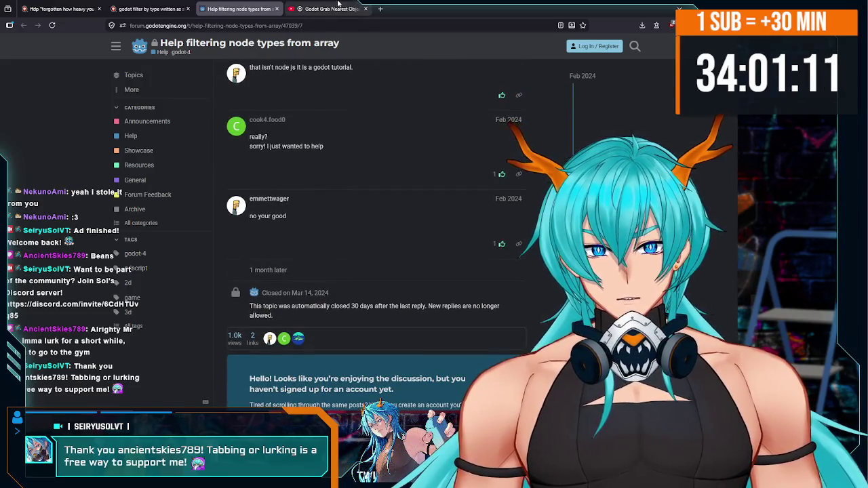
key("ctrl+Tab")
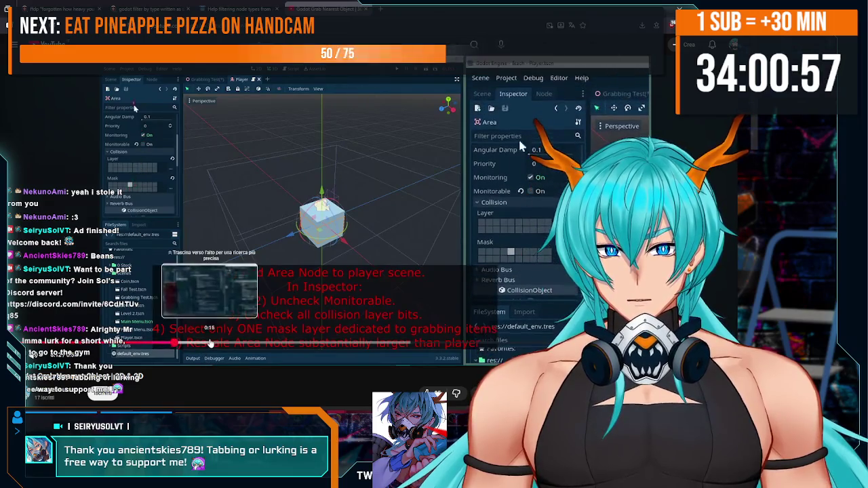
Step: Skim the Grab Nearest Object tutorial ahead to its scripting and Inspector parts
left_click(234, 343)
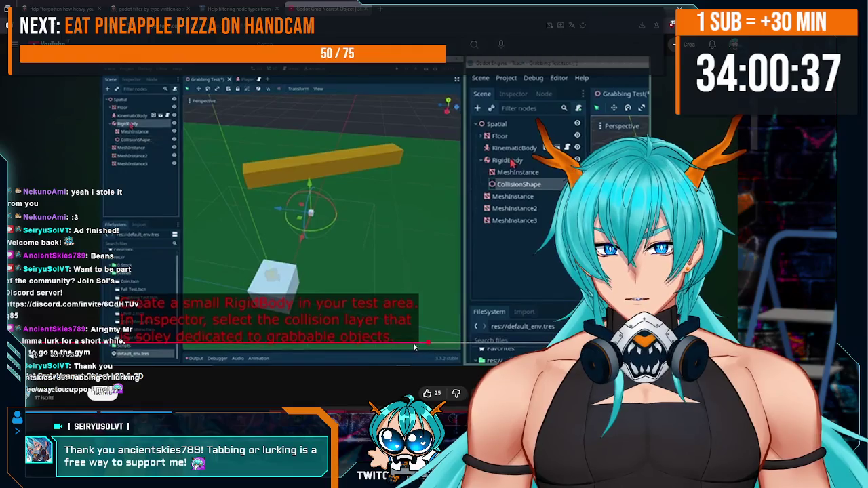
left_click(399, 253)
left_click(398, 253)
left_click_drag(451, 343, 535, 348)
left_click_drag(534, 346, 537, 347)
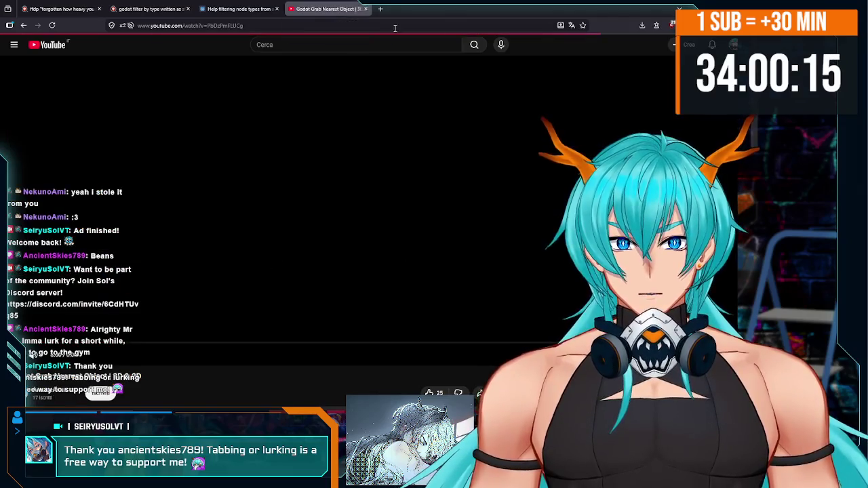
Step: Close the tutorial video and return to the Godot script editor
key("ctrl+w")
scroll(429, 306, "up", 5)
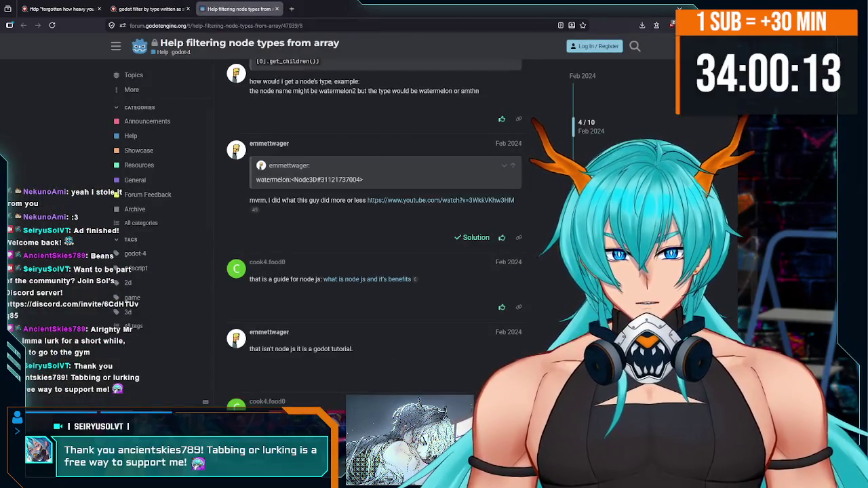
key("alt+Tab")
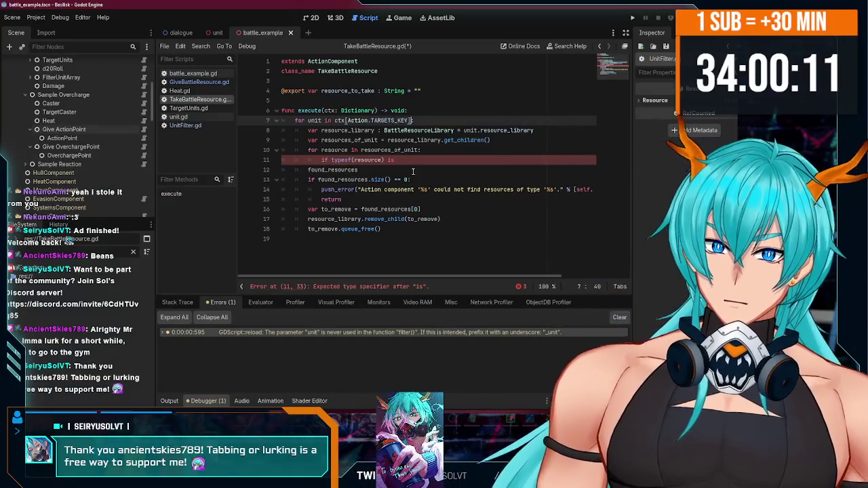
Step: Change resource_to_take's exported type from String to BattleResource and remove its empty default
left_click(418, 158)
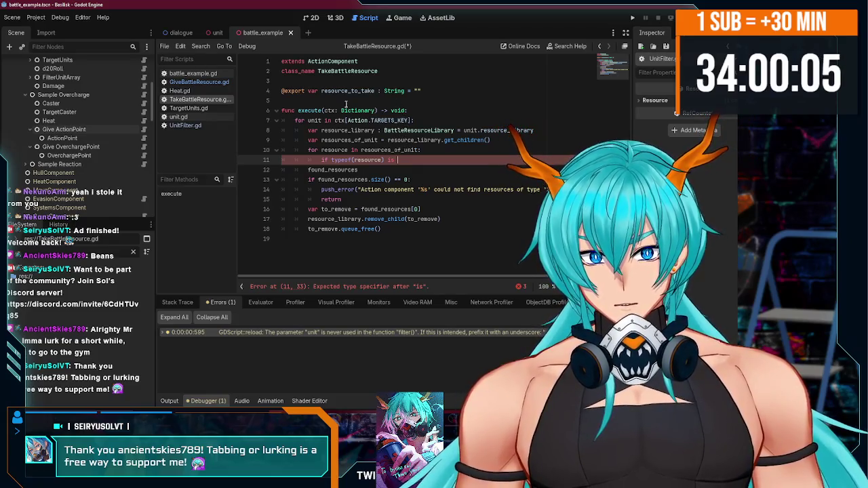
scroll(86, 138, "up", 2)
scroll(87, 138, "up", 3)
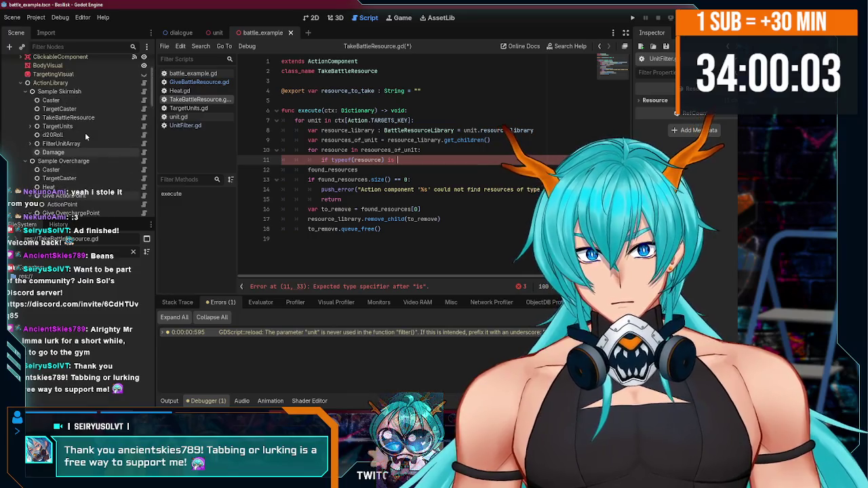
left_click(391, 90)
type("Batt")
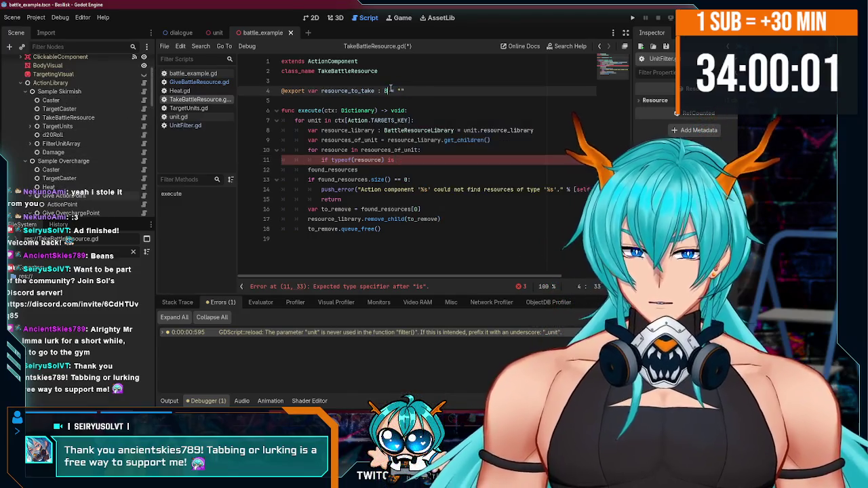
type("le")
key("Return")
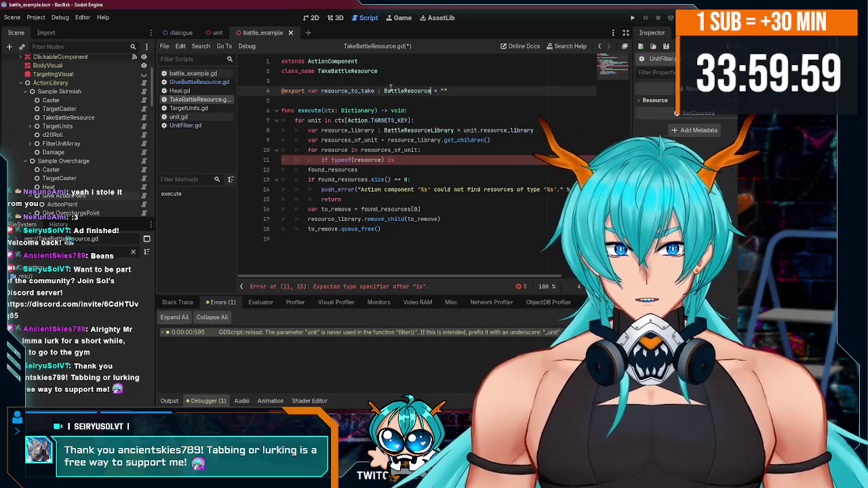
key("BackSpace")
key("BackSpace")
key("BackSpace")
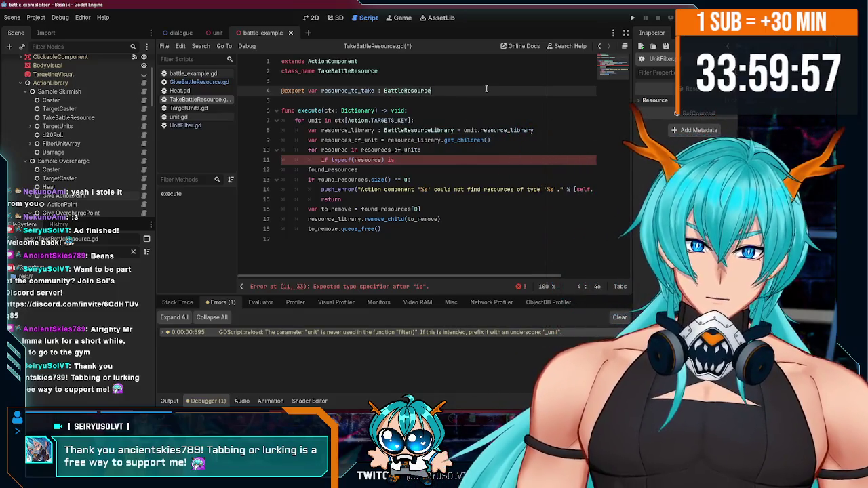
Step: Continue the unfinished line 11 type check with a second typeof( call
scroll(92, 117, "up", 2)
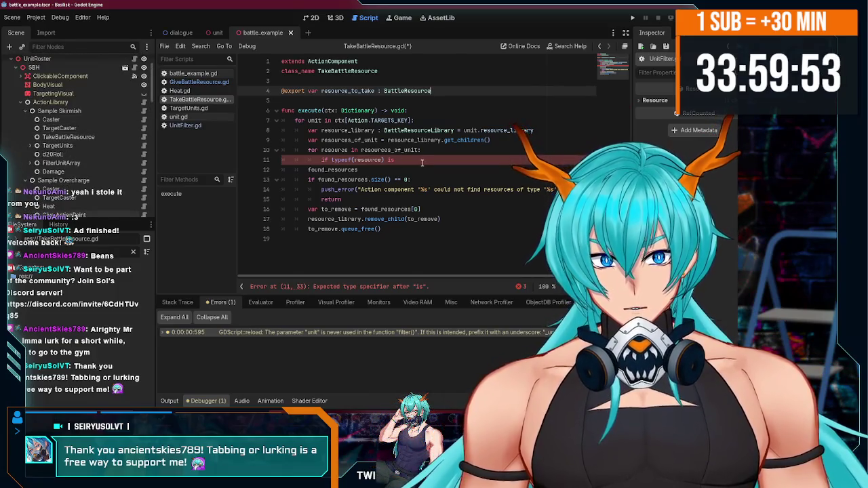
left_click(421, 162)
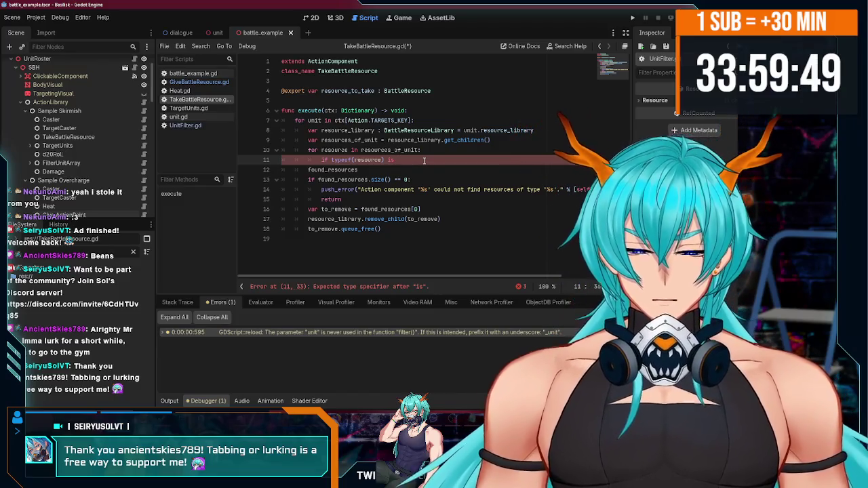
type("typeof(")
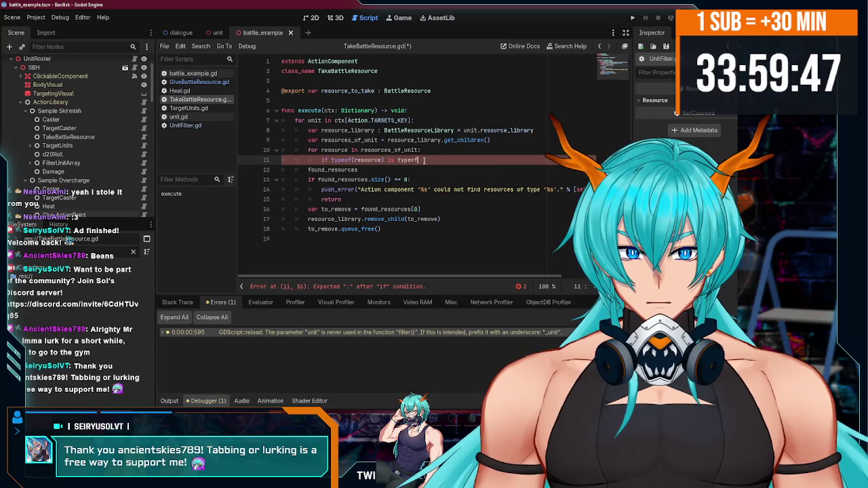
type("resou")
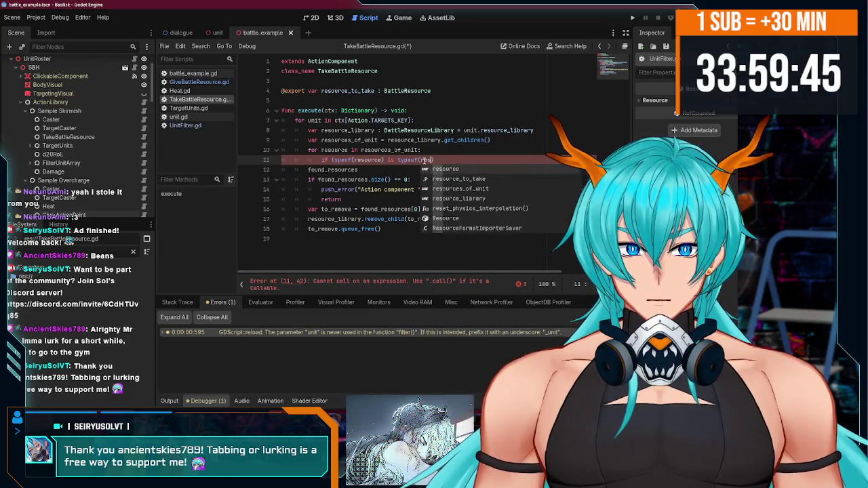
Step: Complete line 11 as a typeof(resource_to_take) == comparison and save
key("Down")
key("Return")
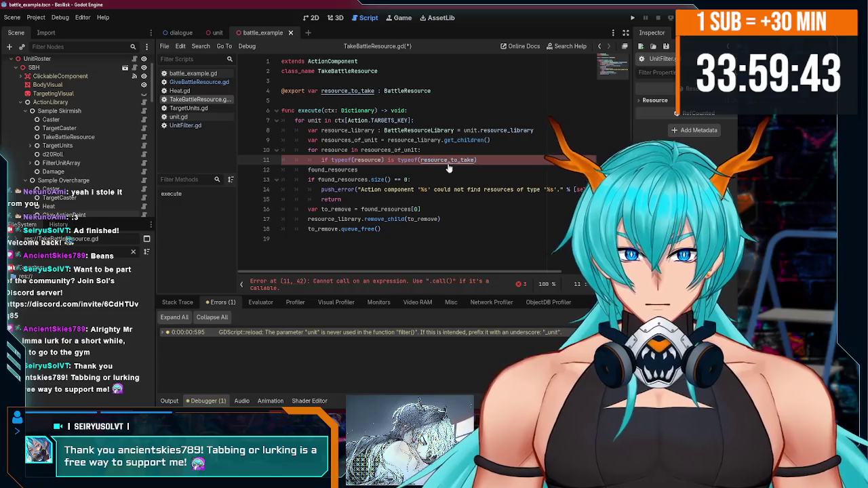
key("ctrl+s")
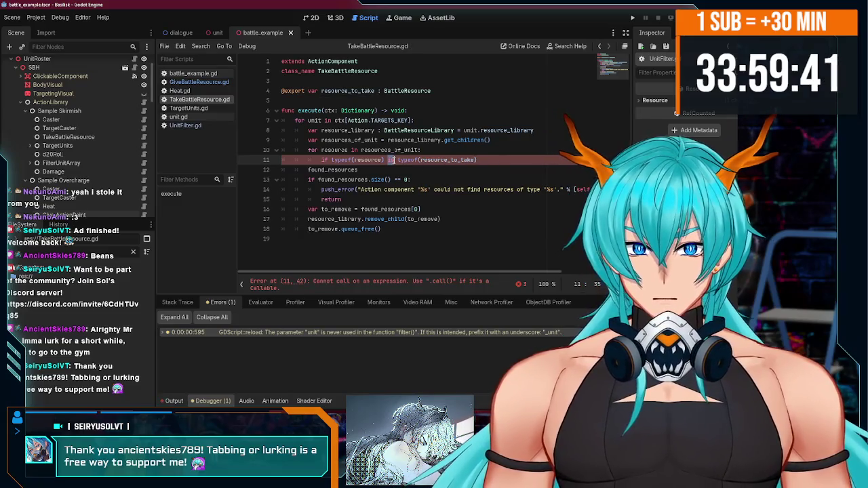
type("==")
left_click(509, 156)
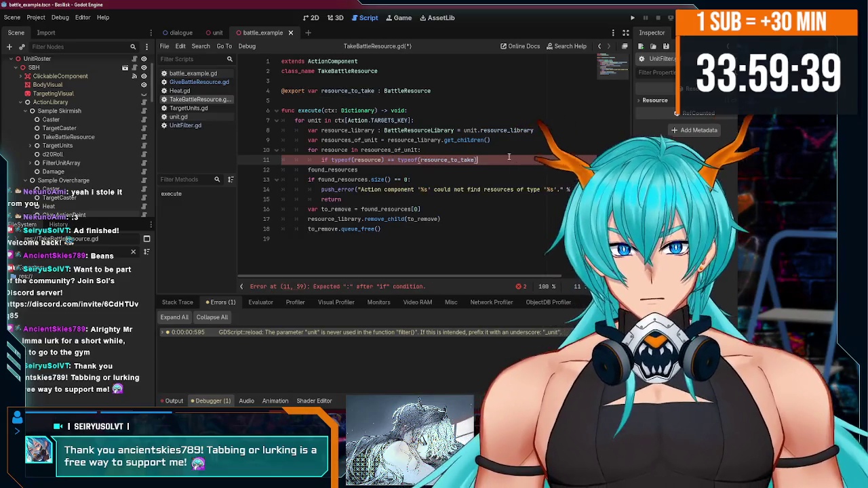
type(":")
key("Return")
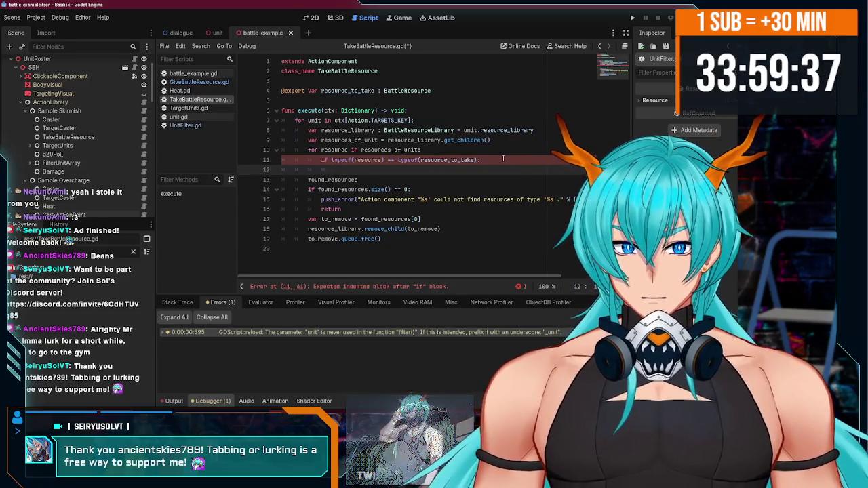
Step: Declare found_resources = [] before the loop and append each matching resource inside the if
left_click(363, 179)
left_click(497, 143)
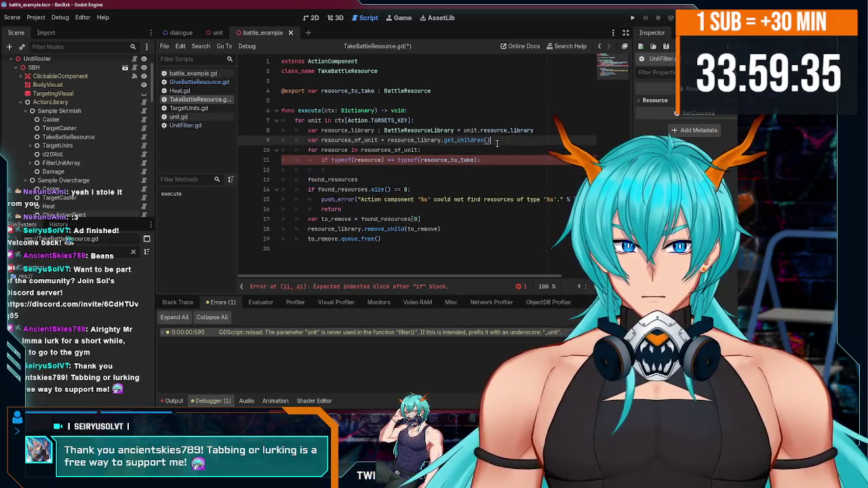
key("Return")
type("var found_resources =")
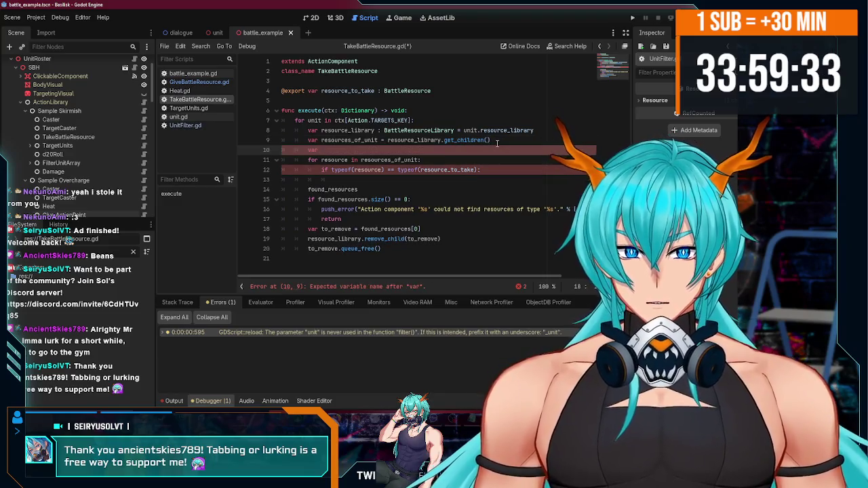
type("[")
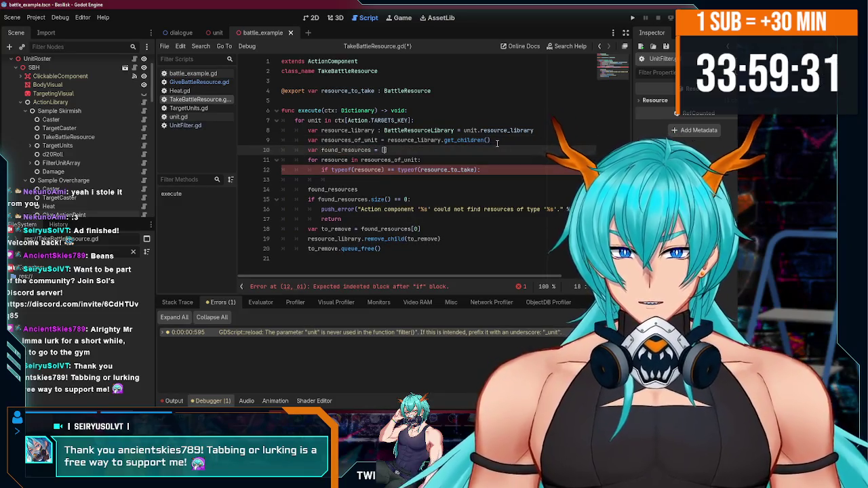
left_click(343, 179)
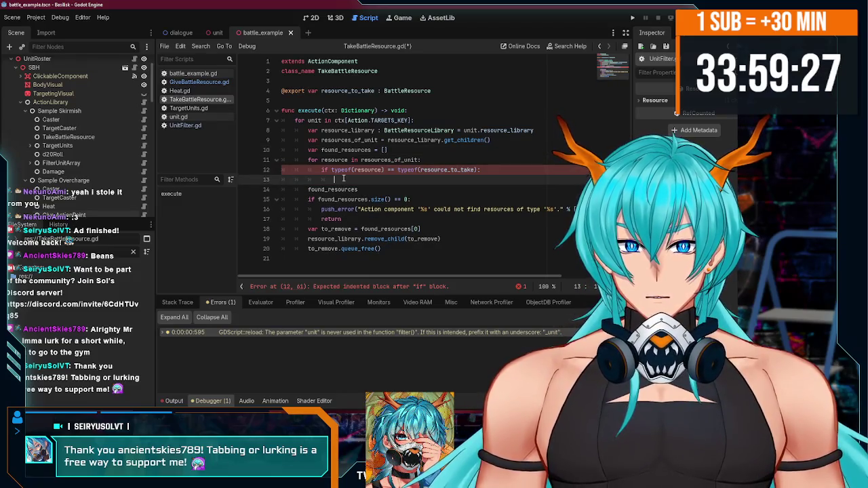
type("found_resources.append(re")
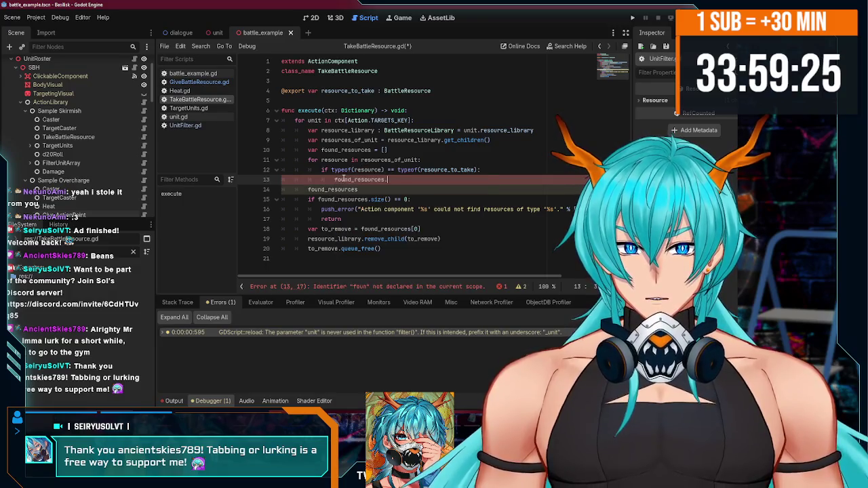
type("s")
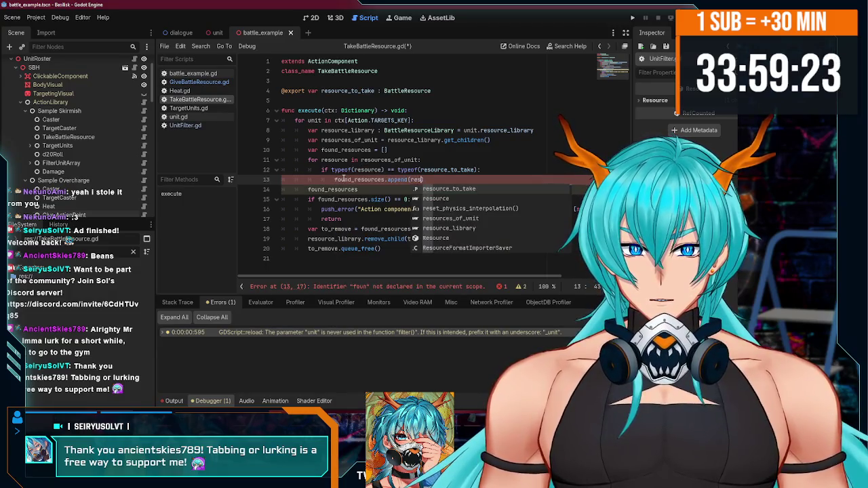
type("ource")
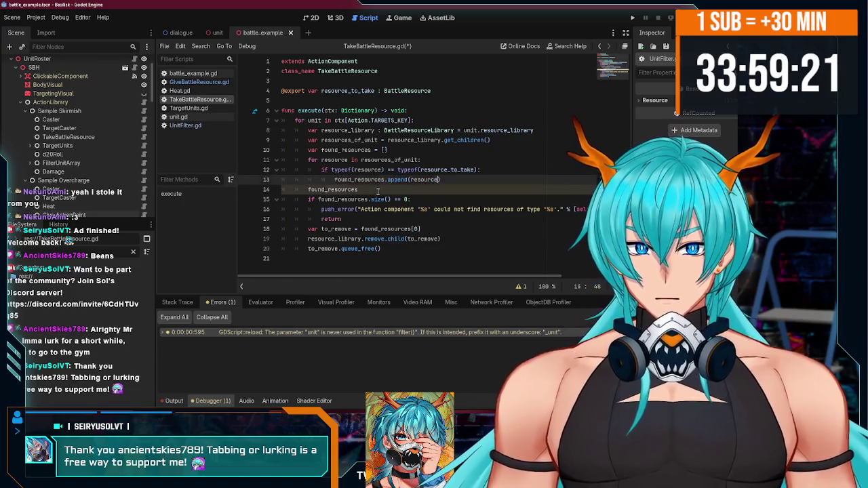
Step: Delete the stray found_resources line, save the script, and select the TakeBattleResource node
left_click(378, 192)
key("BackSpace")
key("BackSpace")
key("BackSpace")
key("ctrl+s")
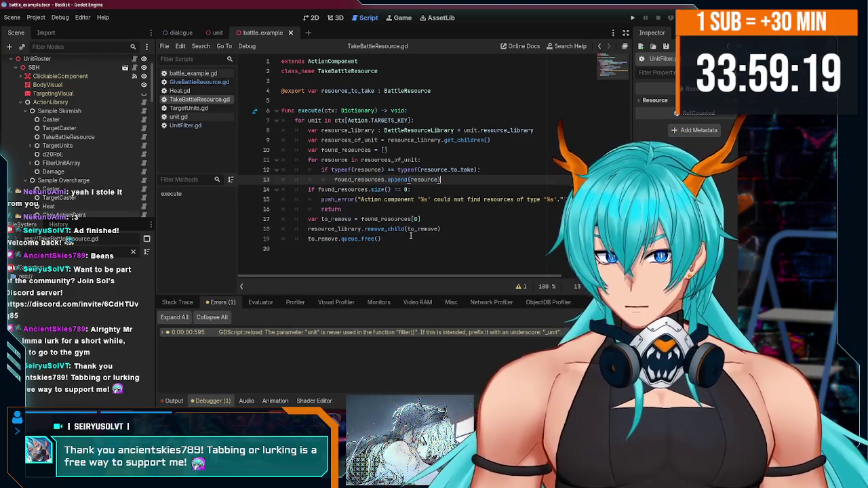
left_click(397, 211)
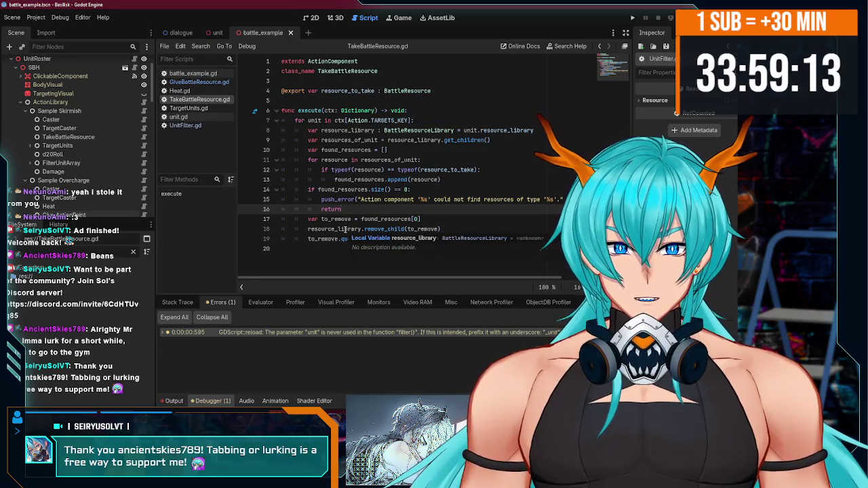
left_click(437, 219)
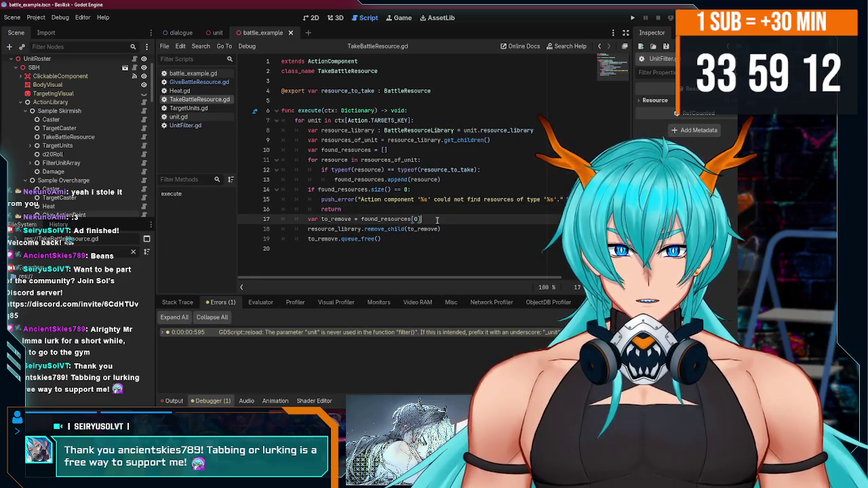
left_click(402, 239)
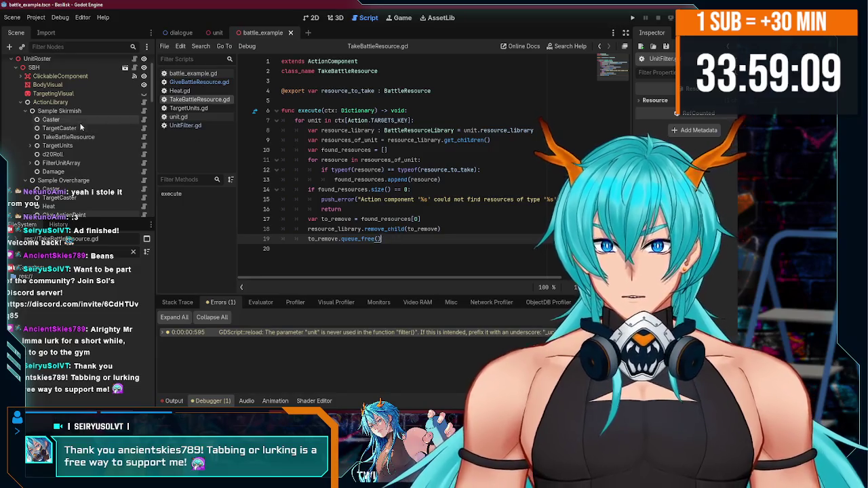
left_click(68, 137)
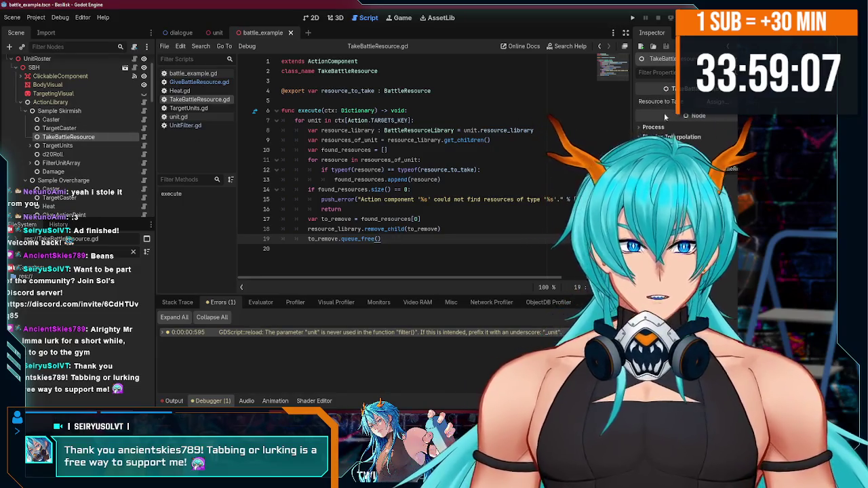
Step: Add an ActionPoint child node under TakeBattleResource
scroll(82, 155, "down", 1)
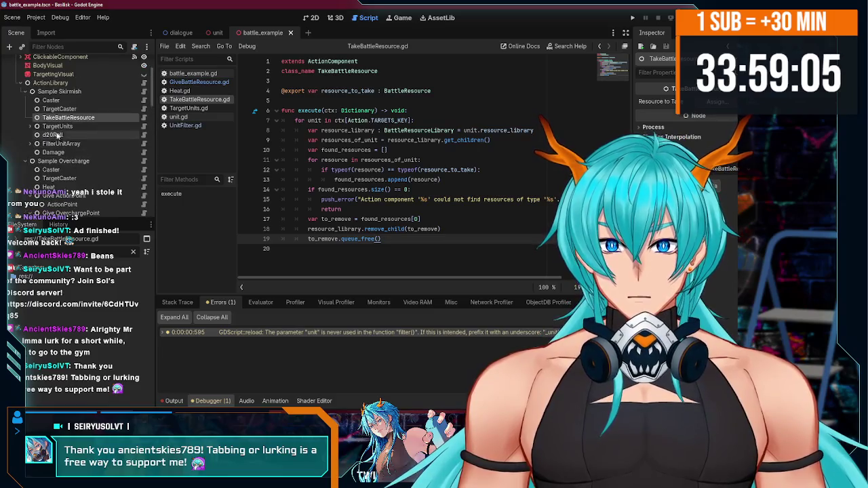
right_click(51, 118)
left_click(75, 129)
type("action")
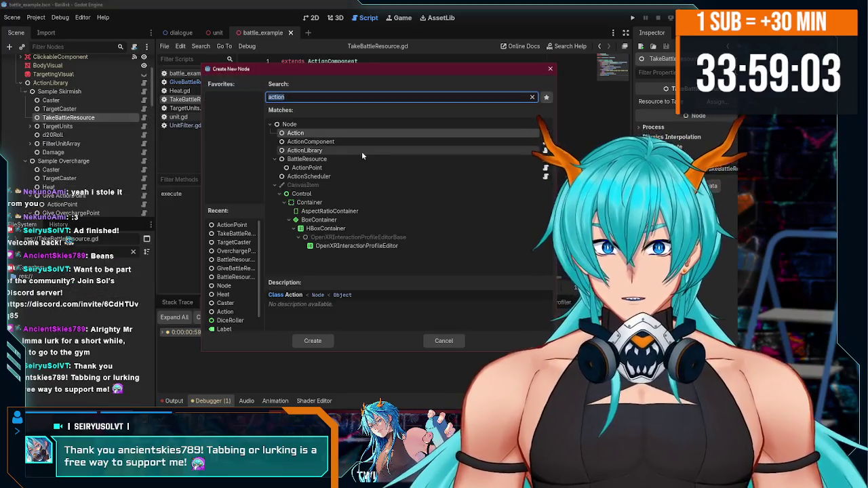
key("BackSpace")
key("BackSpace")
key("BackSpace")
type("ion")
double_click(319, 166)
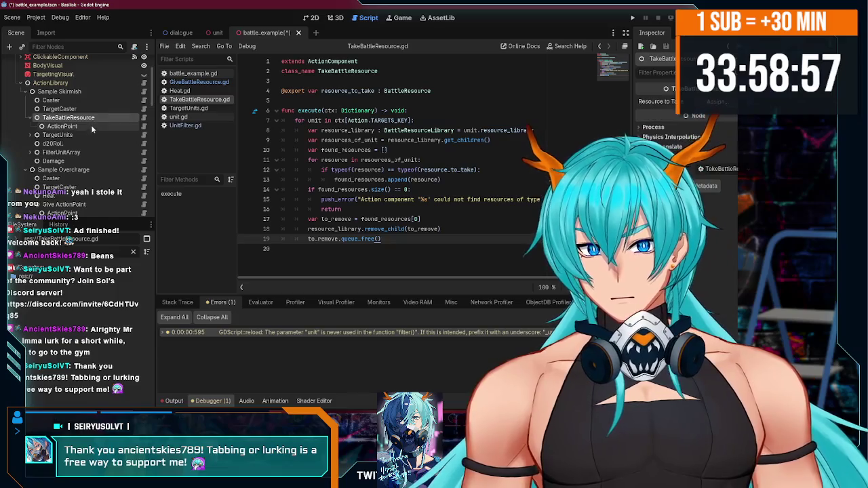
Step: Set TakeBattleResource's Resource to Take to the ActionPoint node and run the game
left_click(90, 119)
left_click(715, 102)
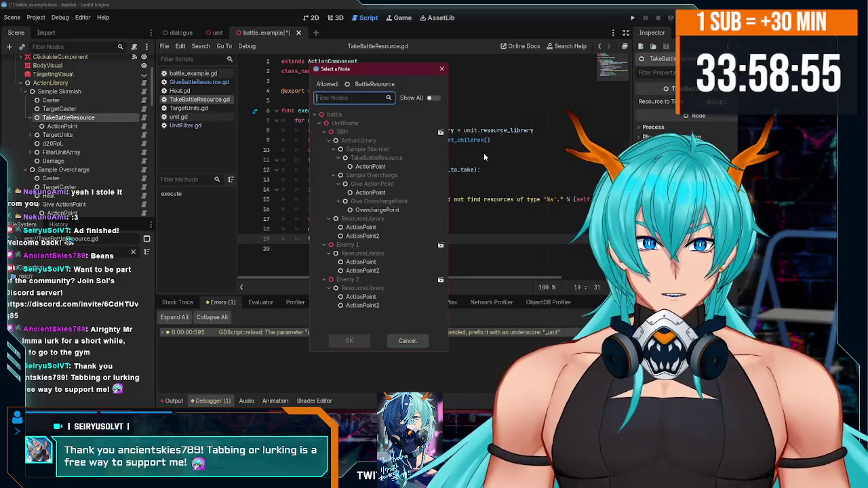
double_click(370, 167)
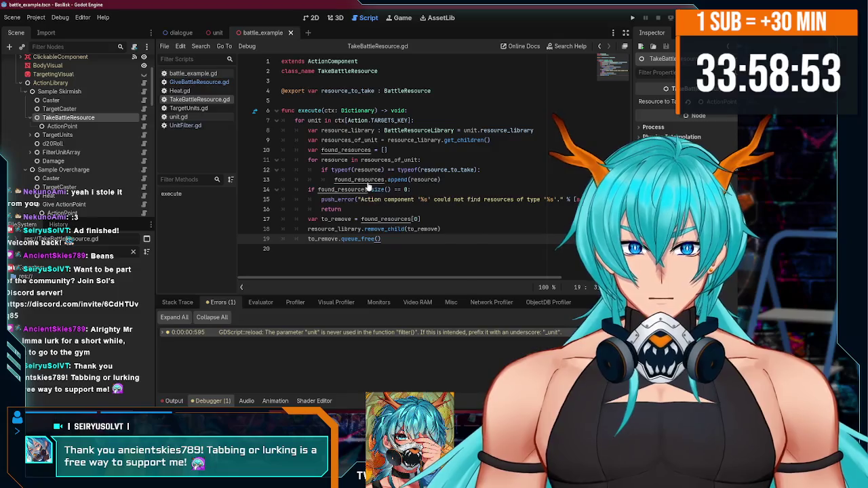
left_click(438, 190)
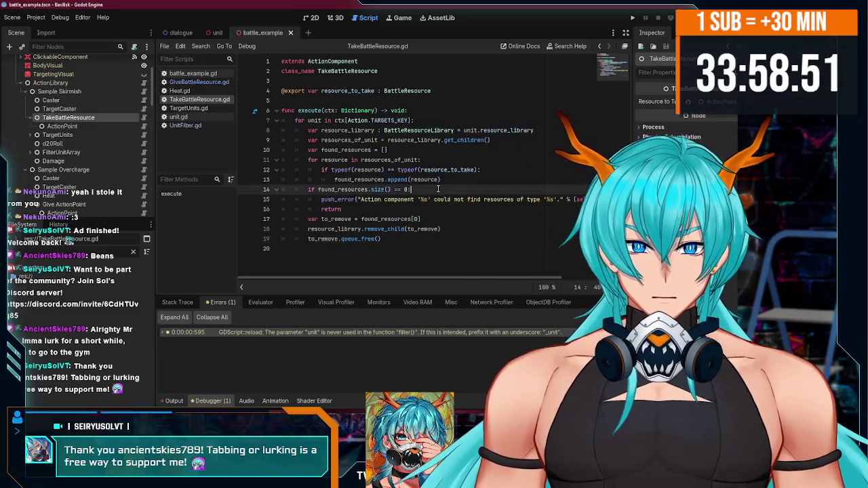
key("F5")
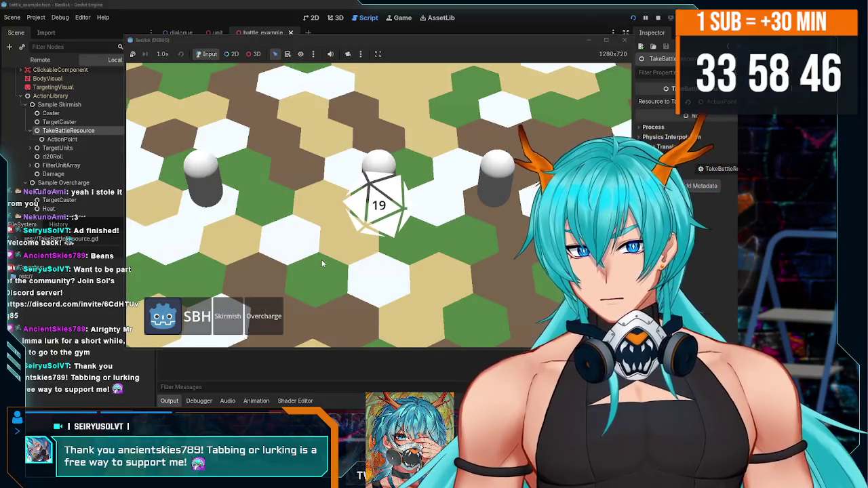
Step: Inspect the SBH unit's ResourceLibrary in the live Remote scene tree
key("F8")
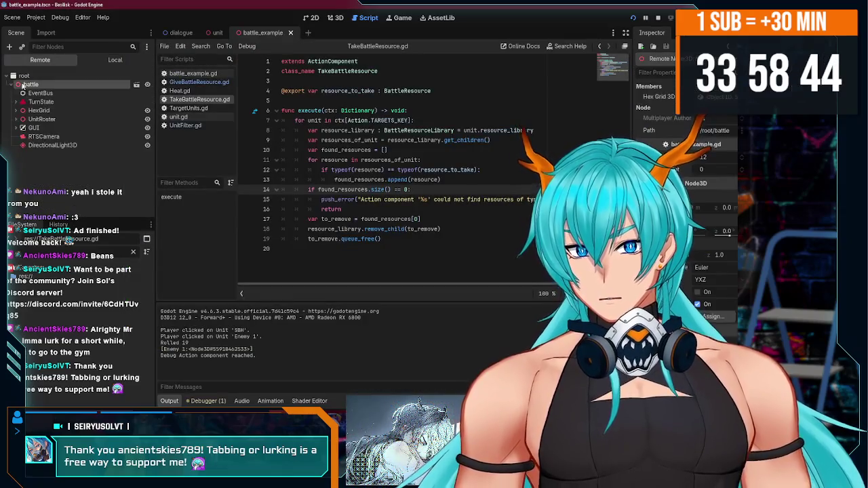
left_click(16, 118)
left_click(21, 128)
scroll(23, 129, "down", 3)
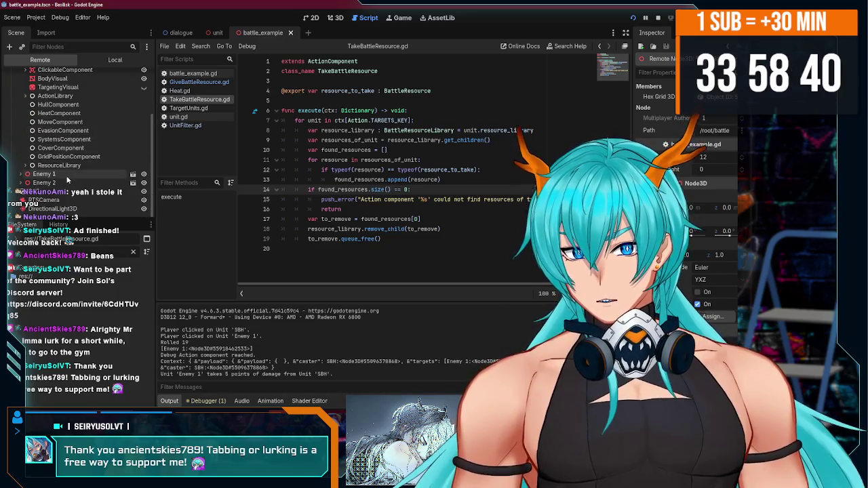
left_click(28, 166)
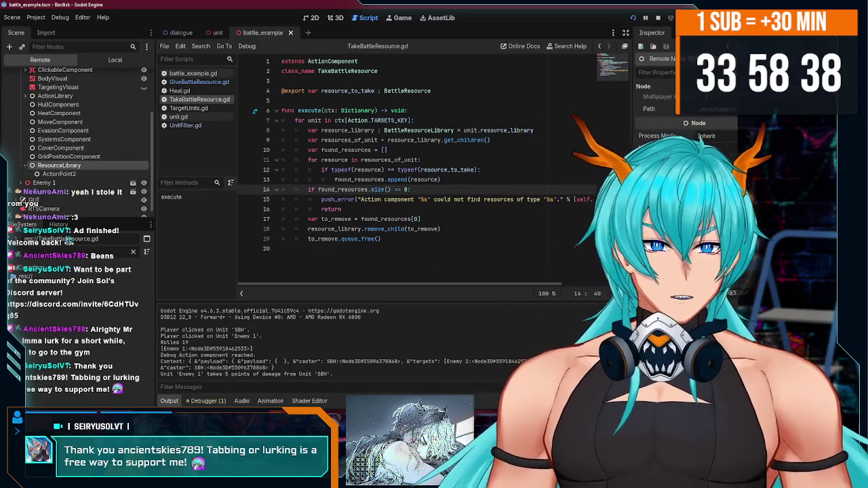
Step: Use SBH's Skirmish action on Enemy 1 in the game, then stop it
key("alt+Tab")
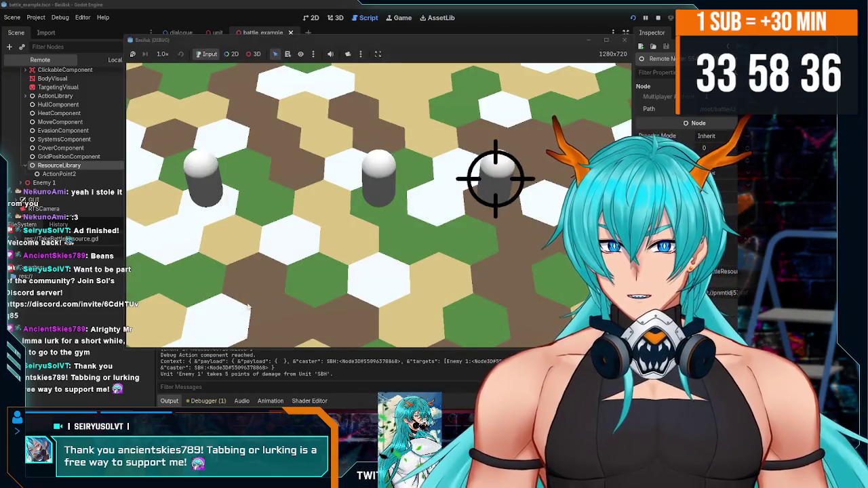
left_click(495, 177)
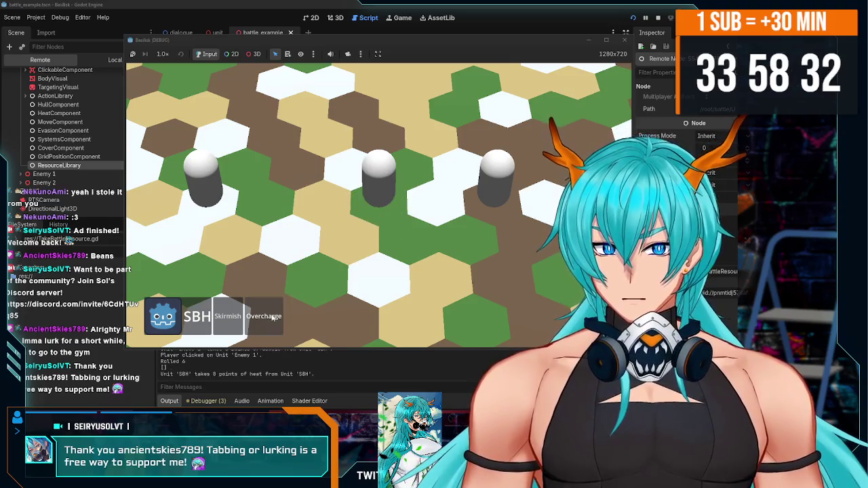
left_click(228, 316)
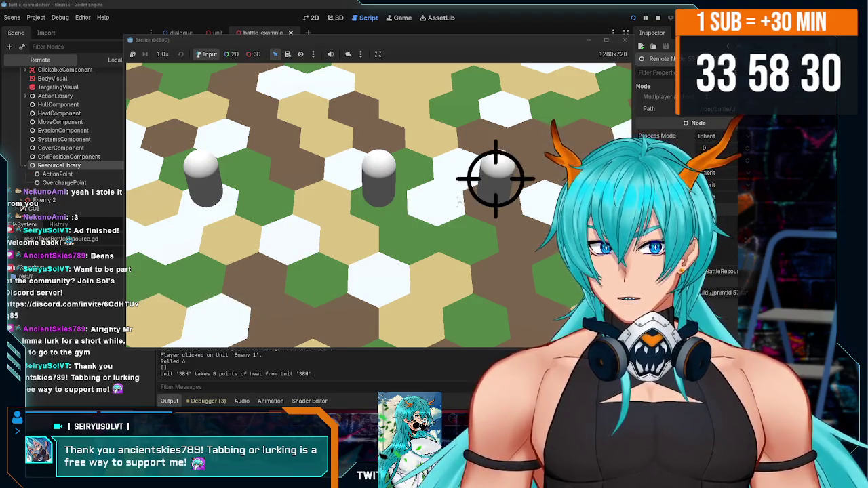
left_click(494, 177)
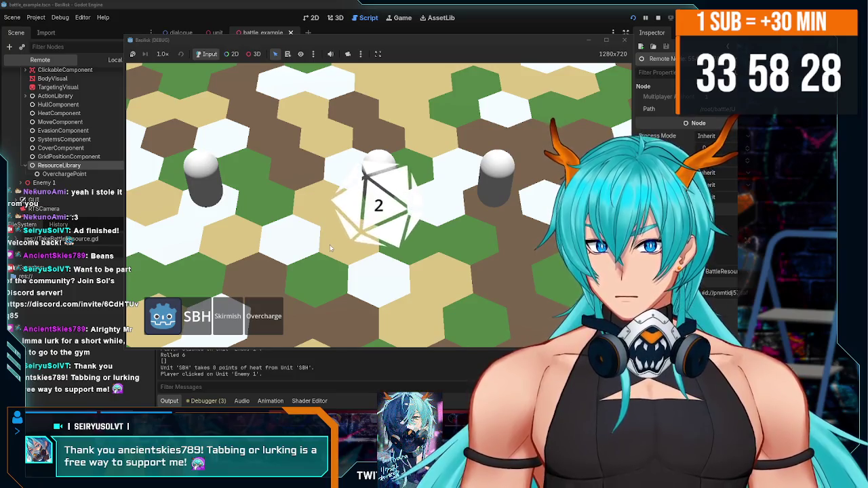
left_click(209, 401)
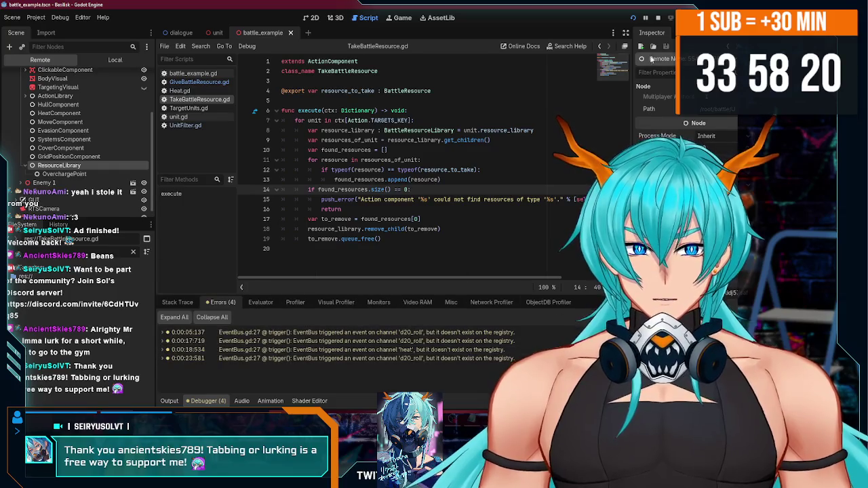
key("F8")
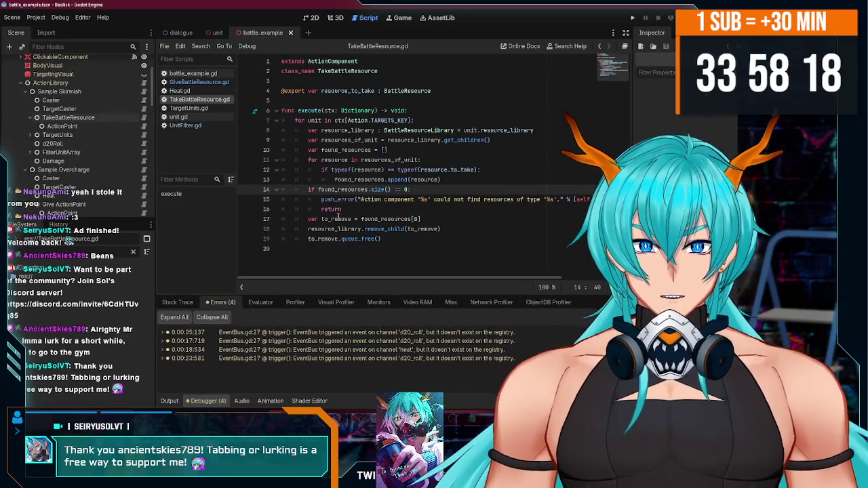
Step: Inspect Sample Skirmish's ActionPoint, d20Roll, Damage, TakeBattleResource and TargetUnits nodes
left_click(398, 240)
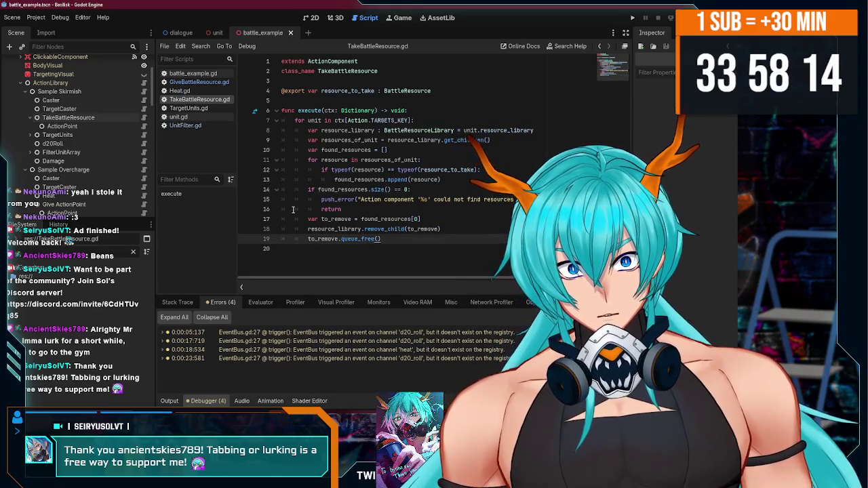
scroll(32, 148, "up", 3)
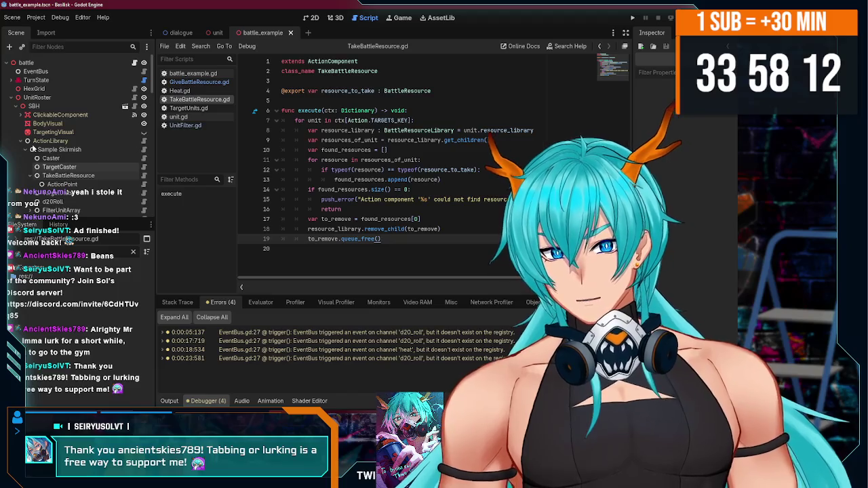
scroll(41, 149, "down", 3)
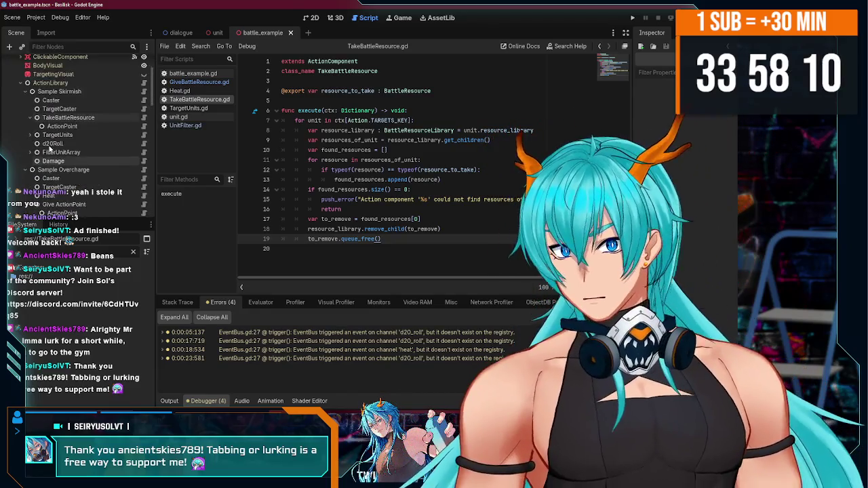
scroll(47, 115, "down", 1)
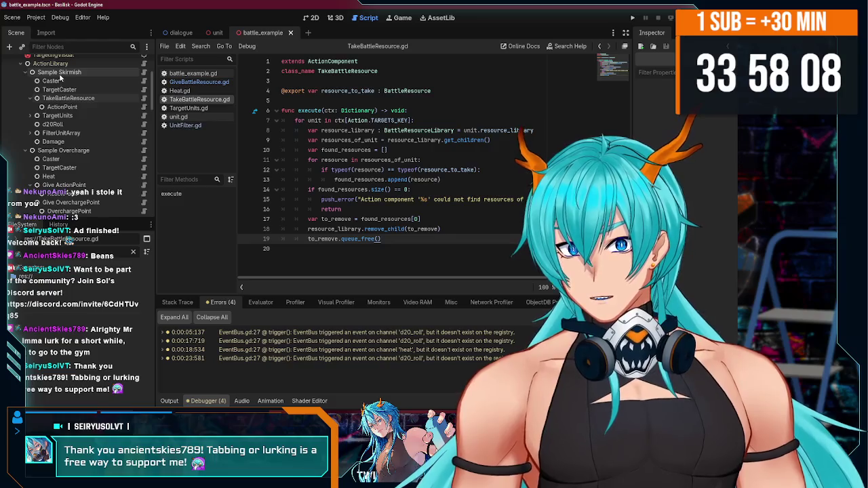
left_click(61, 82)
left_click(73, 108)
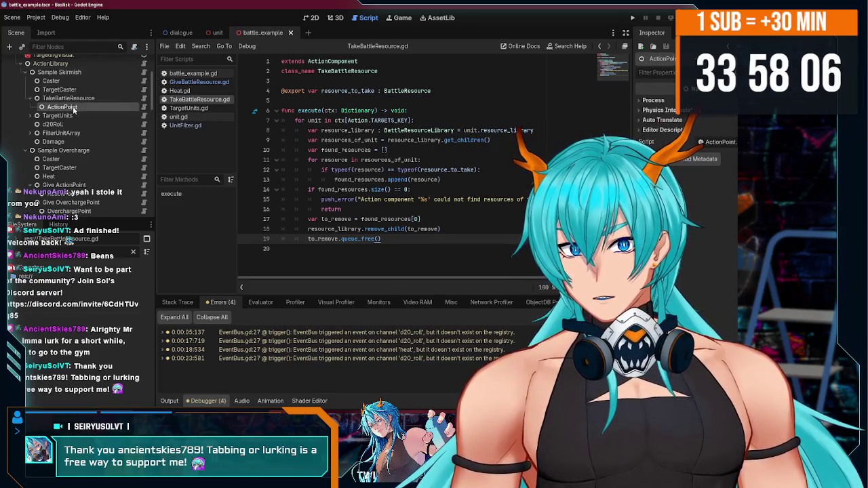
left_click(54, 125)
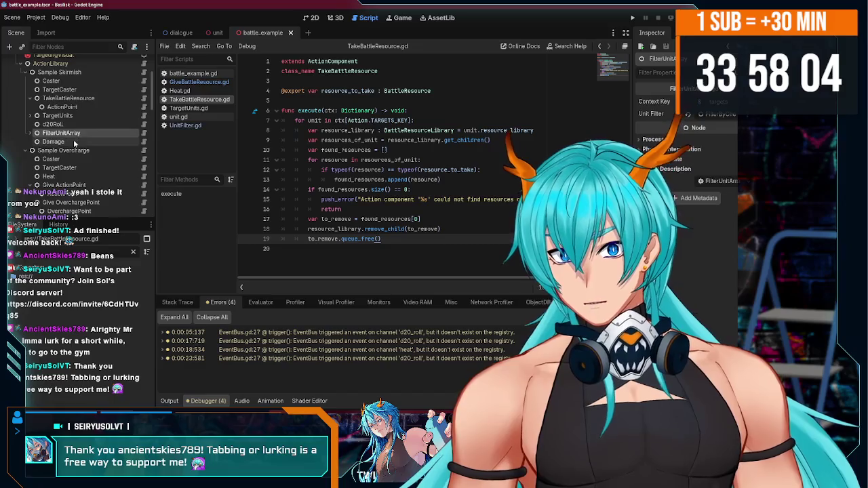
left_click(73, 141)
scroll(75, 145, "up", 2)
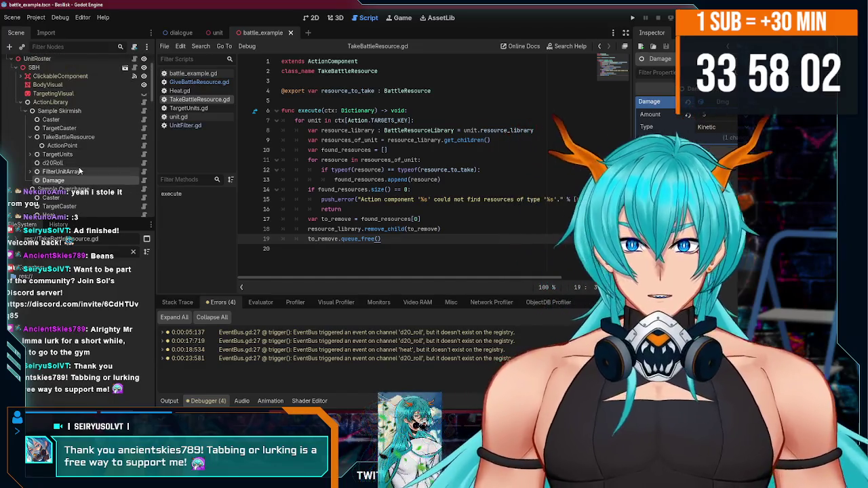
left_click(77, 138)
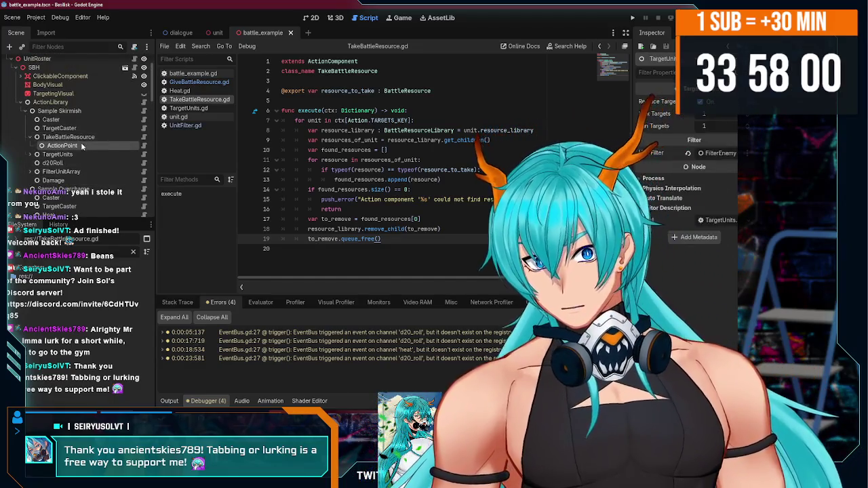
left_click(73, 145)
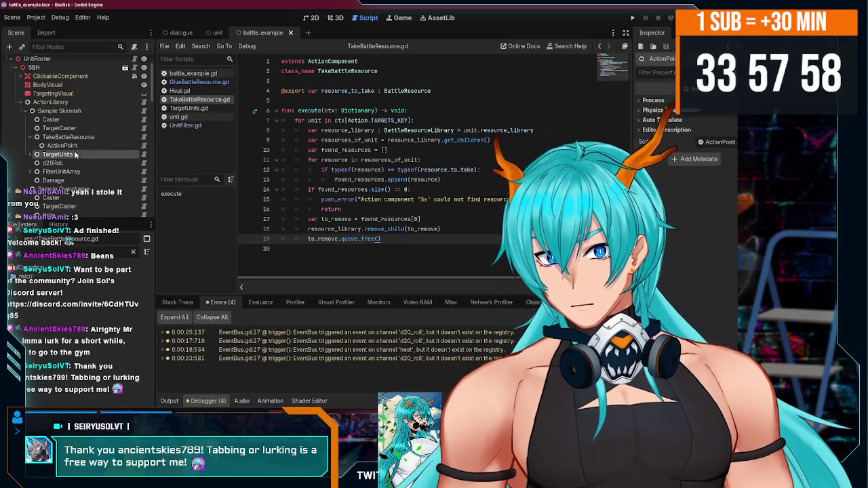
left_click(58, 154)
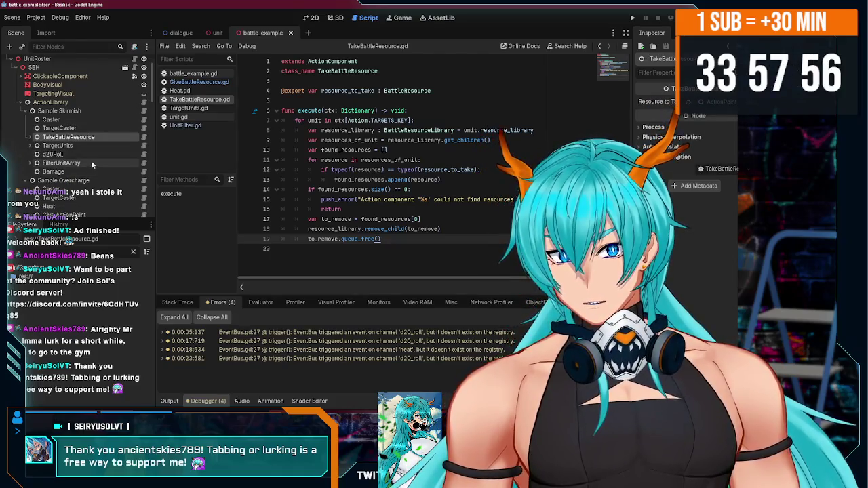
scroll(28, 142, "down", 3)
Step: Collapse Give ActionPoint, Give OverchargePoint, Sample Overcharge and Sample Skirmish in the scene tree
left_click(29, 138)
left_click(29, 146)
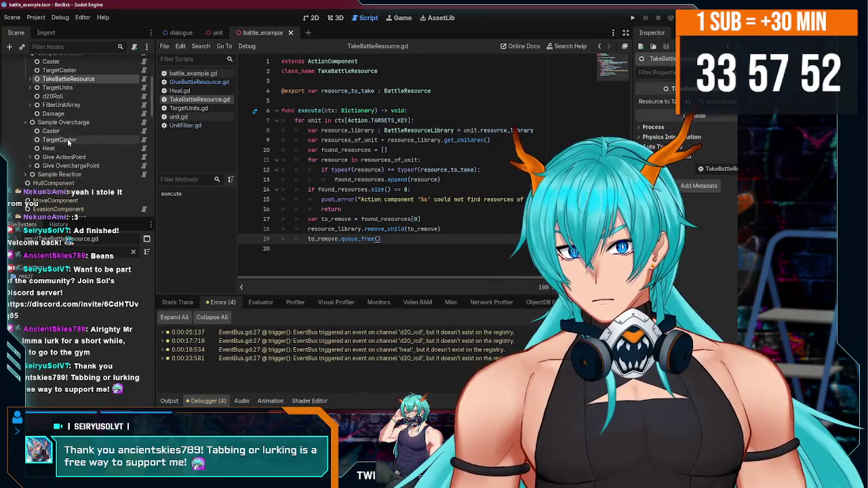
scroll(76, 117, "up", 3)
scroll(86, 146, "down", 3)
left_click(88, 124)
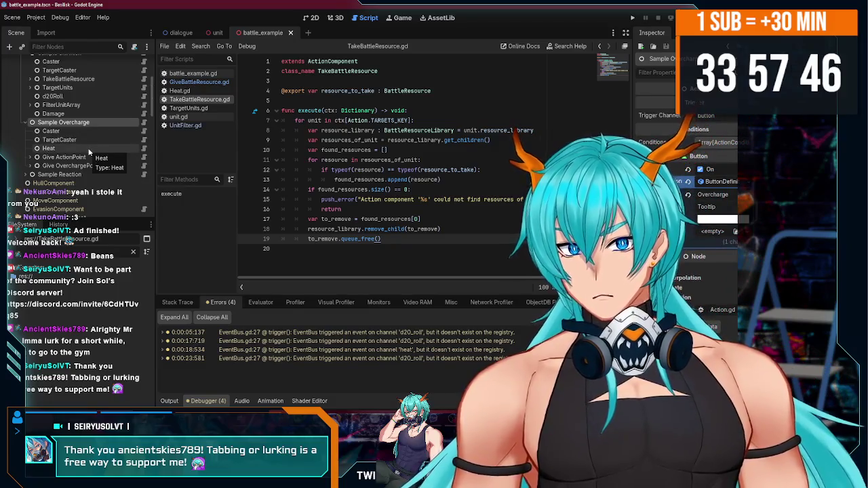
scroll(92, 153, "up", 5)
scroll(84, 156, "down", 4)
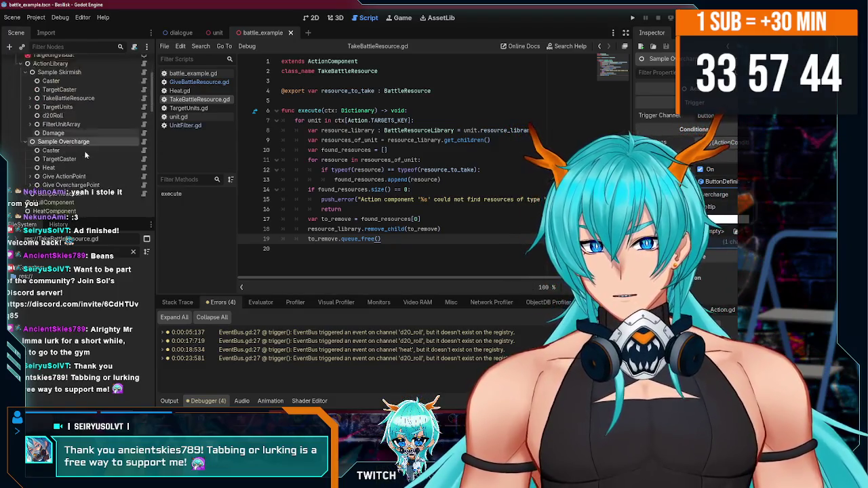
left_click(25, 141)
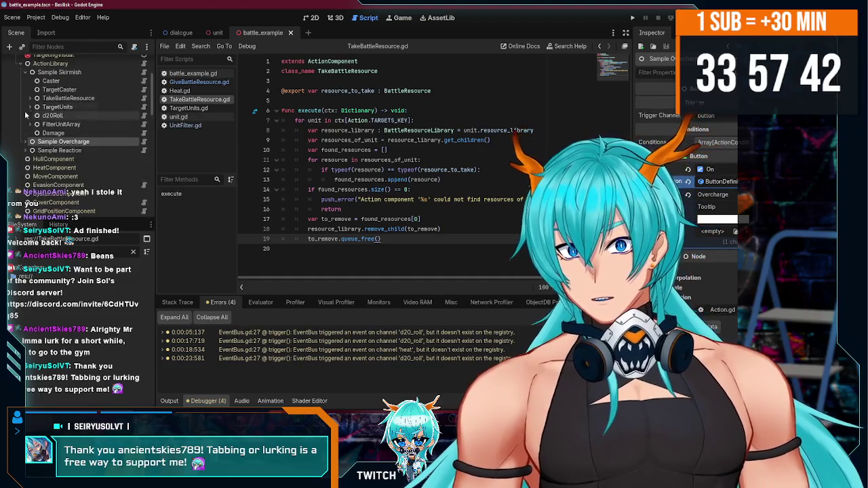
left_click(24, 72)
left_click(76, 72)
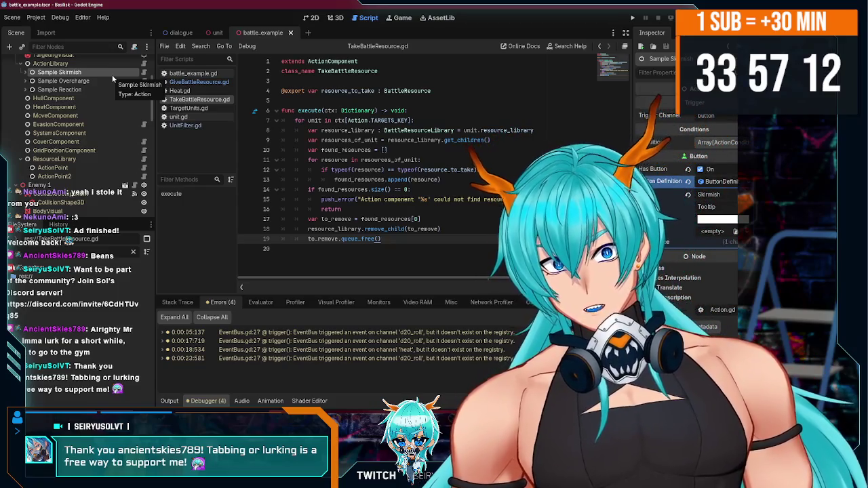
Step: Collapse ResourceLibrary and Enemy 2, and check the GridPositionComponent's starting coordinates
scroll(112, 75, "up", 3)
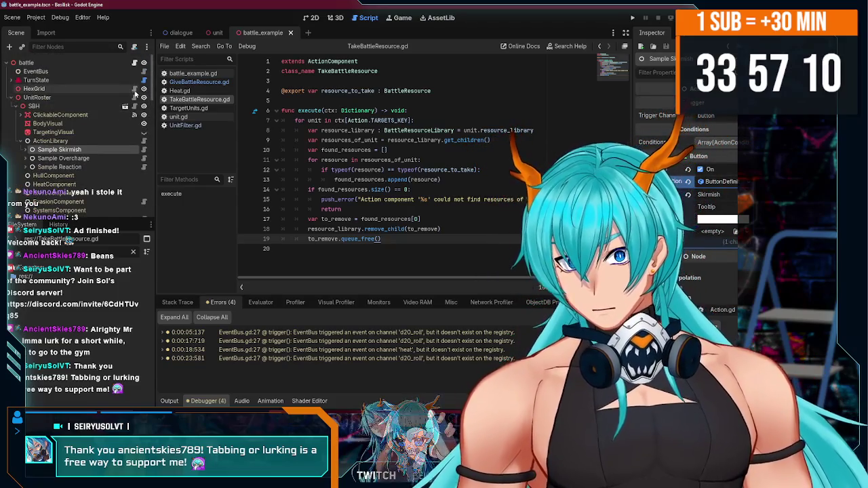
scroll(128, 133, "down", 5)
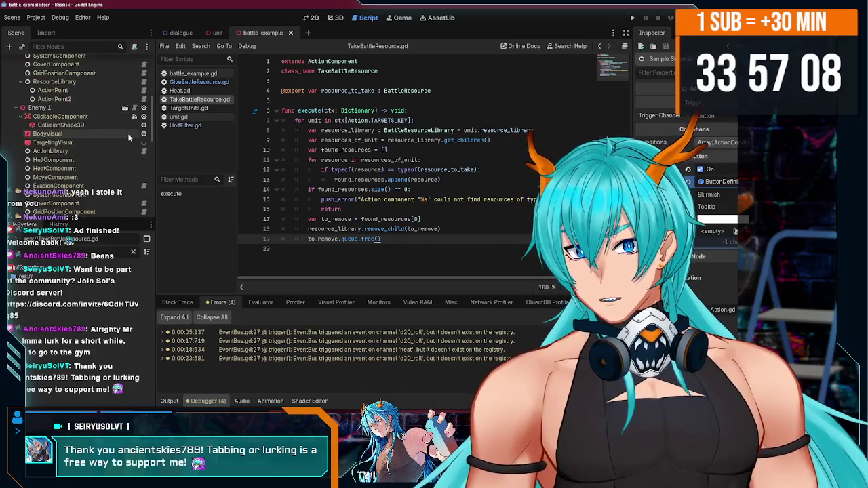
scroll(77, 119, "down", 3)
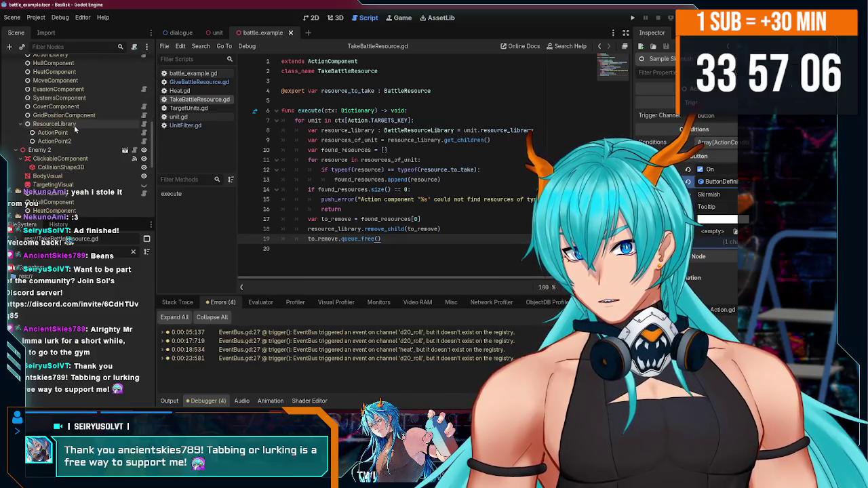
left_click(22, 124)
left_click(40, 132)
scroll(56, 152, "down", 1)
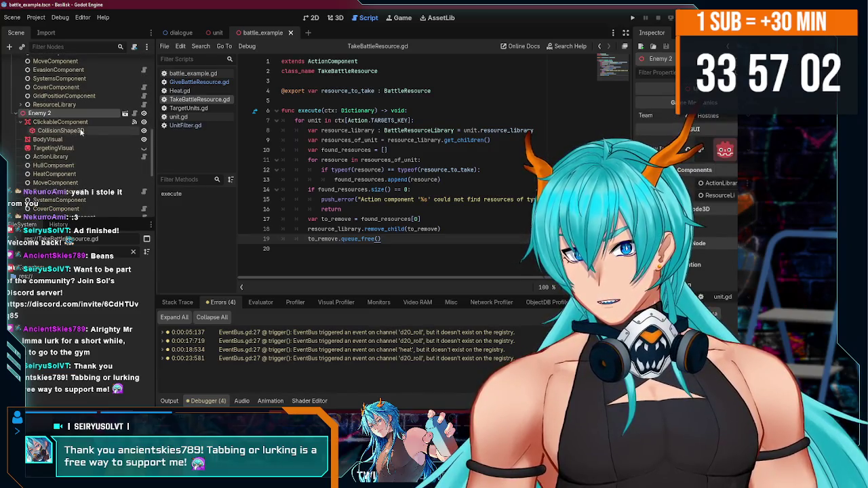
scroll(85, 137, "down", 5)
scroll(85, 138, "up", 3)
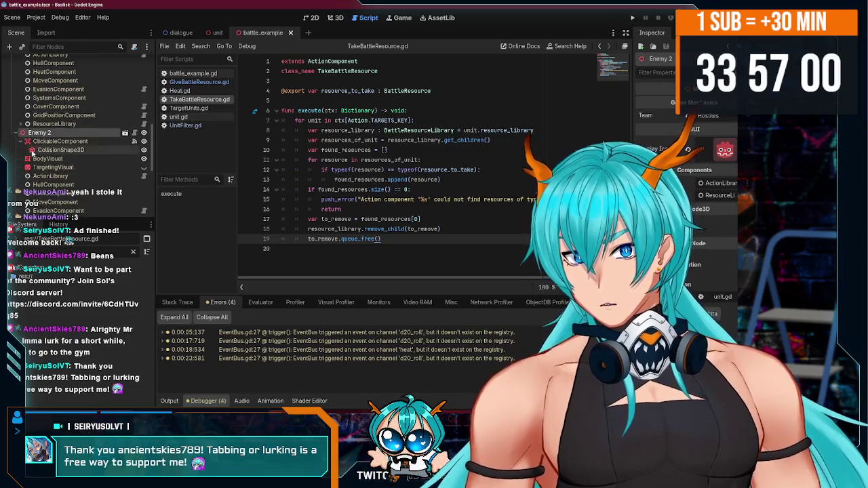
left_click(18, 132)
scroll(40, 136, "up", 1)
left_click(65, 134)
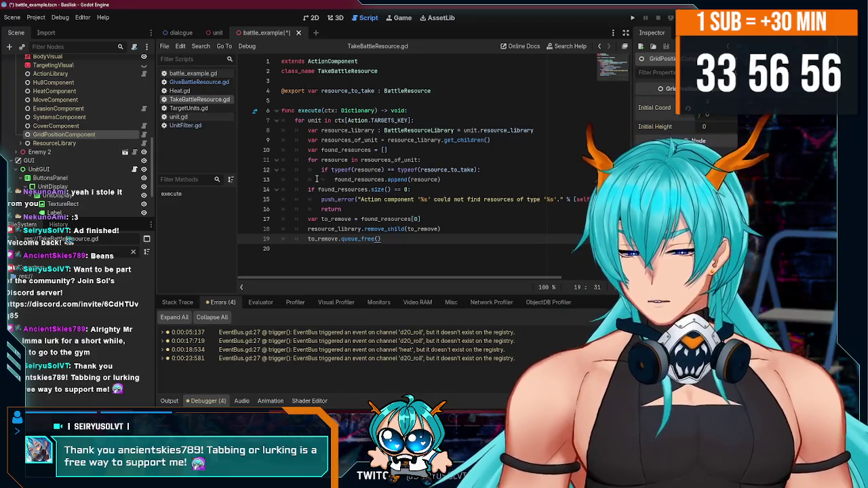
Step: Test-run the battle, then expand Sample Skirmish and inspect TargetUnits and its FilterEnemyByRange filter
key("F5")
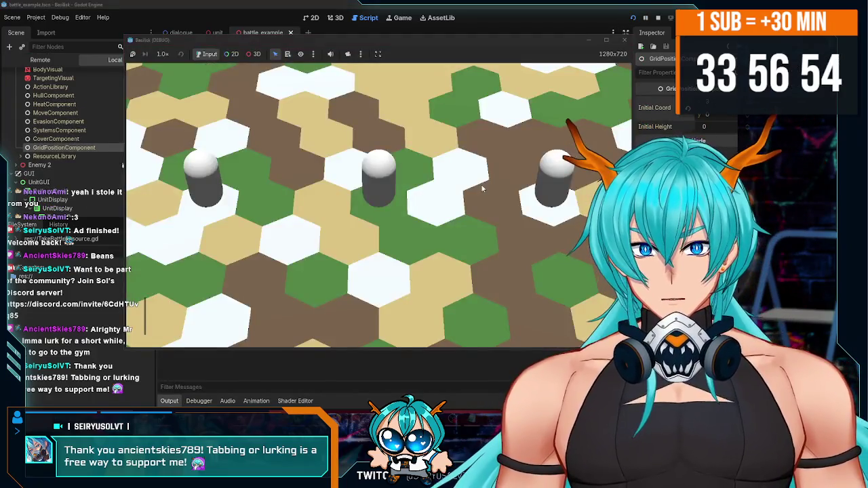
key("F8")
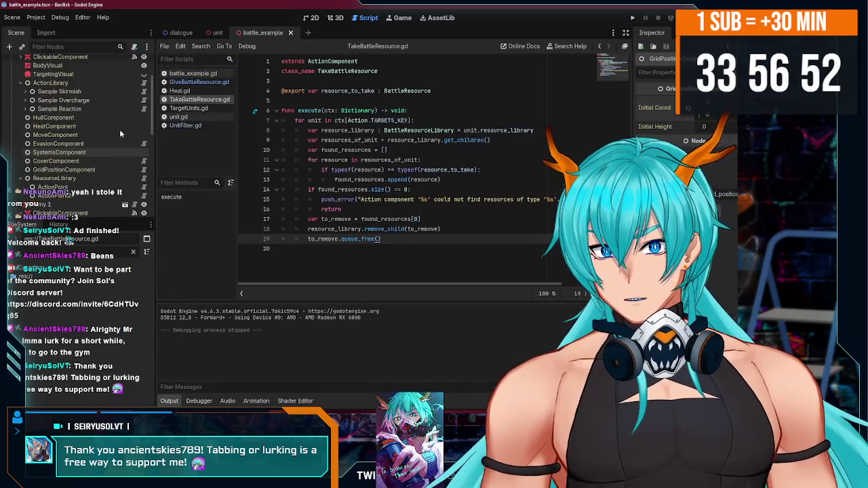
scroll(74, 142, "up", 3)
double_click(61, 149)
scroll(71, 156, "down", 2)
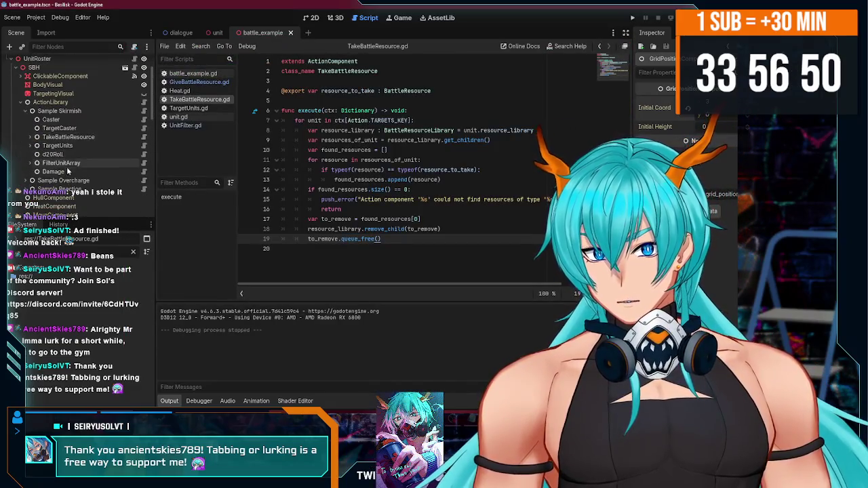
left_click(69, 145)
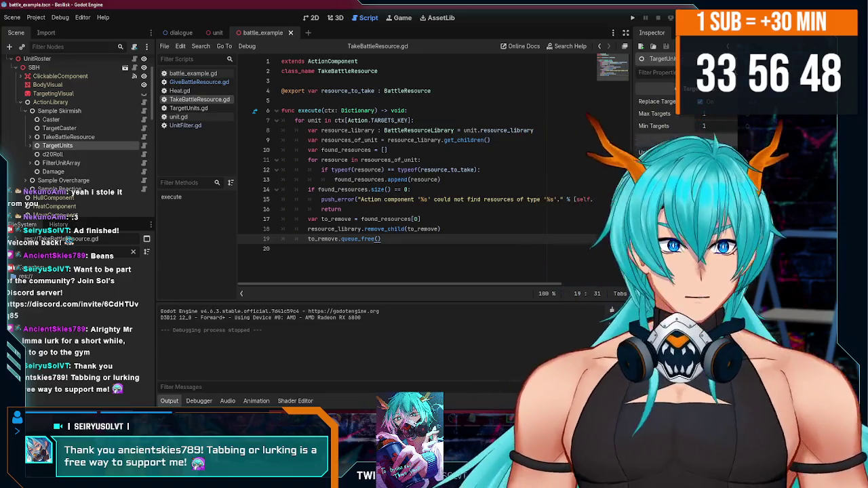
left_click(29, 146)
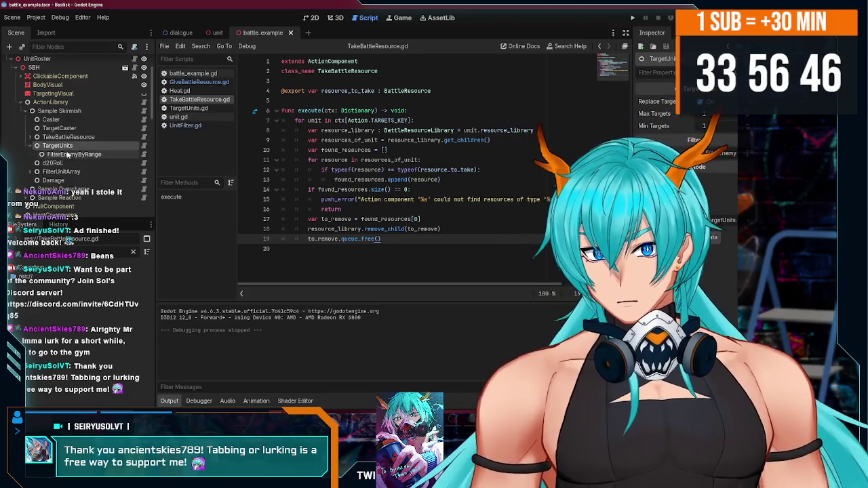
left_click(72, 155)
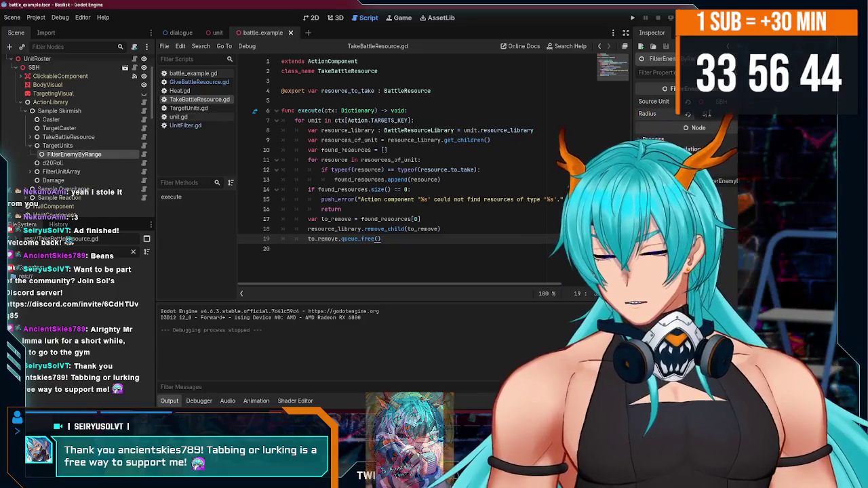
Step: Open the FilterEnemyByRange script and start renaming source_unit with 'enemies'
left_click(30, 145)
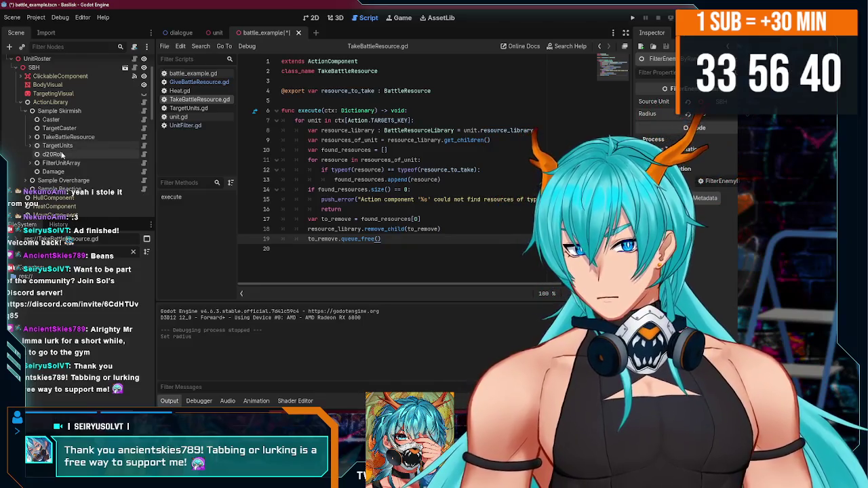
left_click(30, 146)
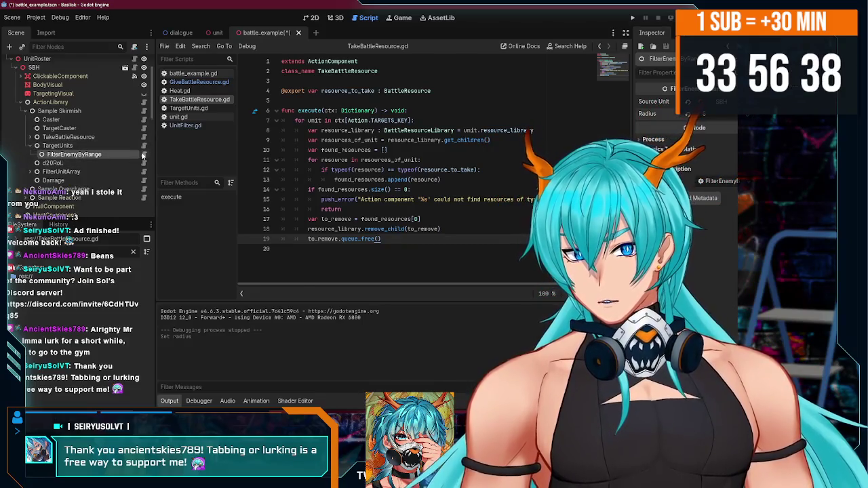
left_click(143, 155)
double_click(334, 91)
type("e")
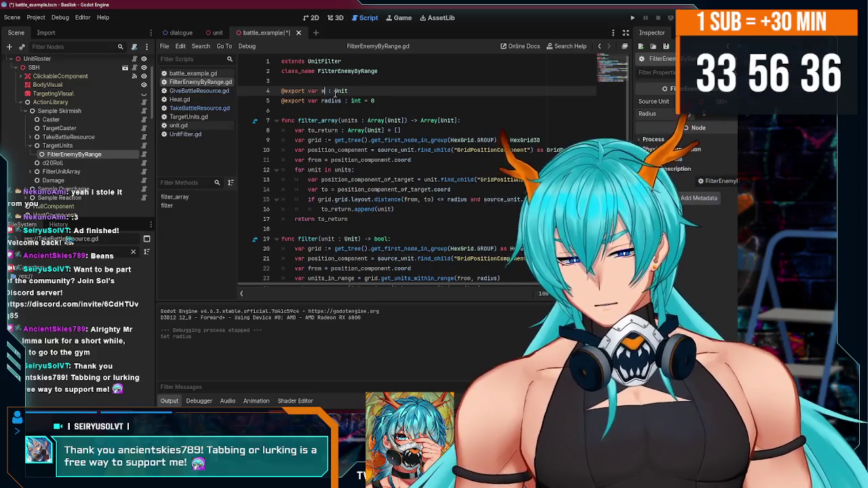
type("nemies")
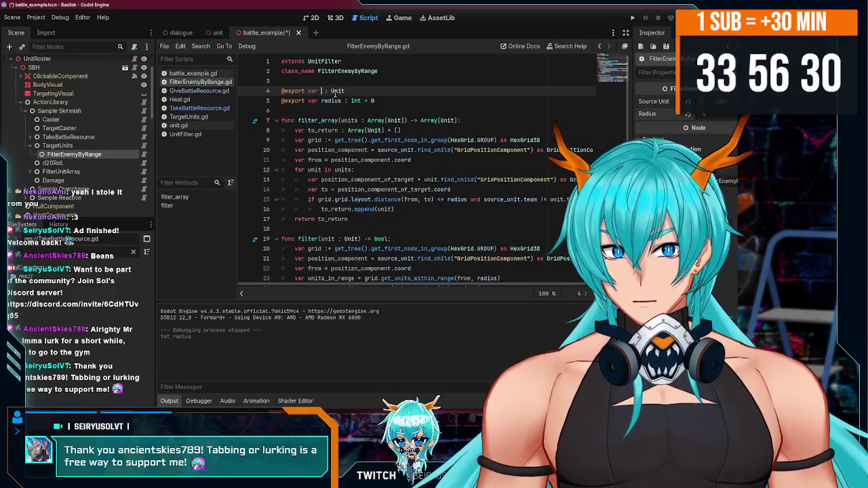
Step: Rename the exported unit variable to enemies_of_unit and save the script
type("ly_enemies_of")
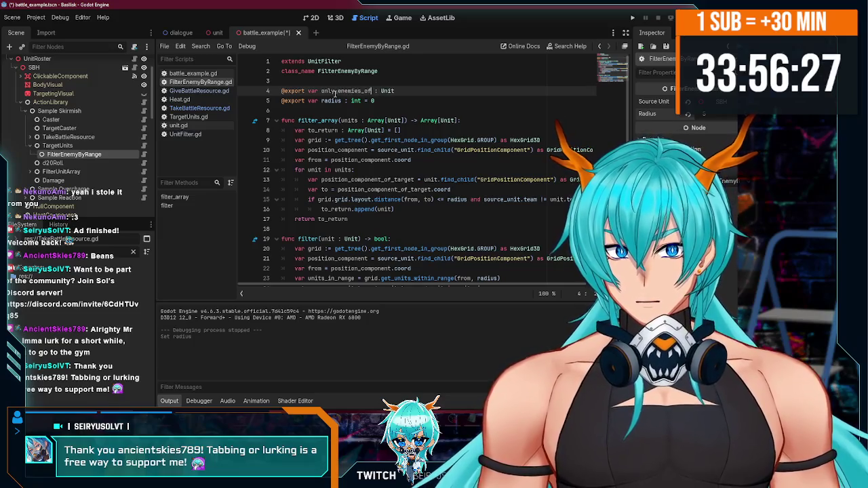
key("ctrl+s")
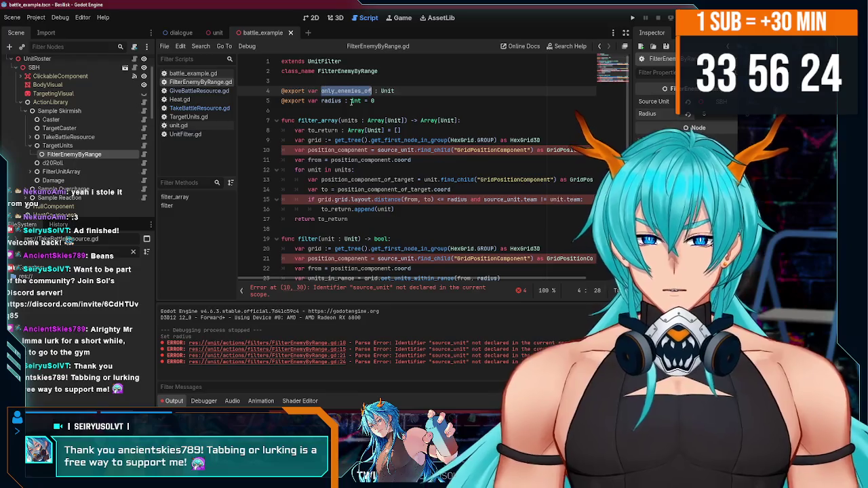
double_click(404, 150)
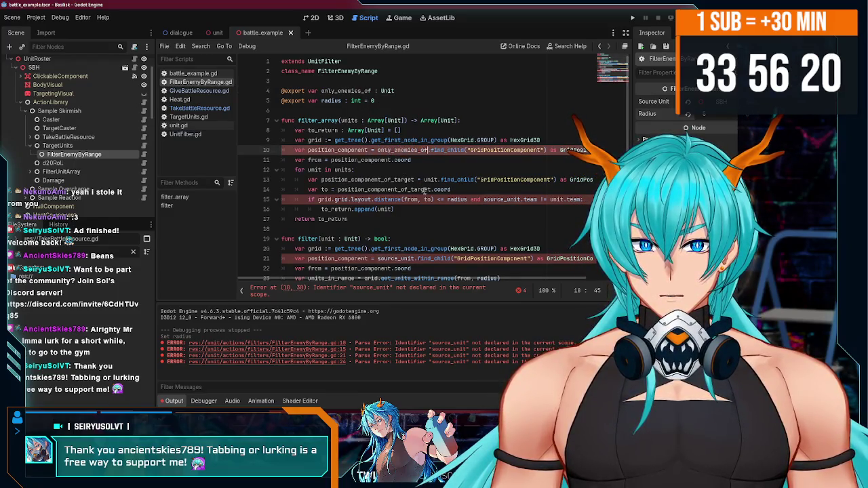
double_click(348, 91)
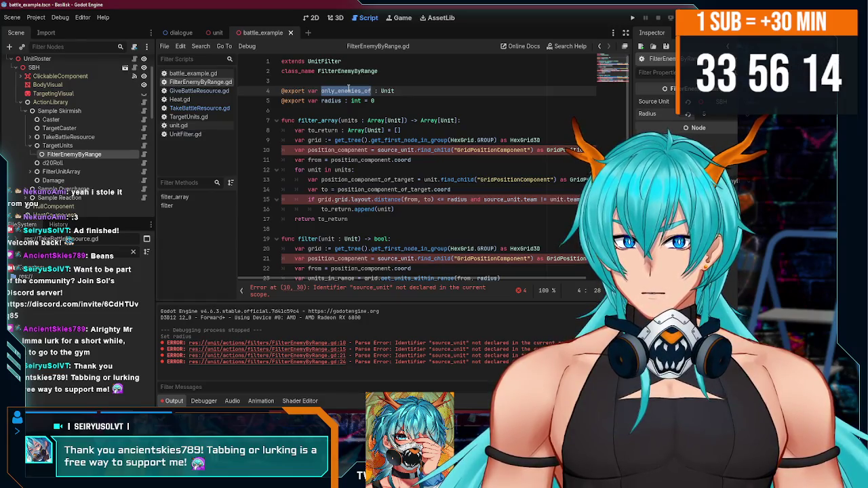
key("Left")
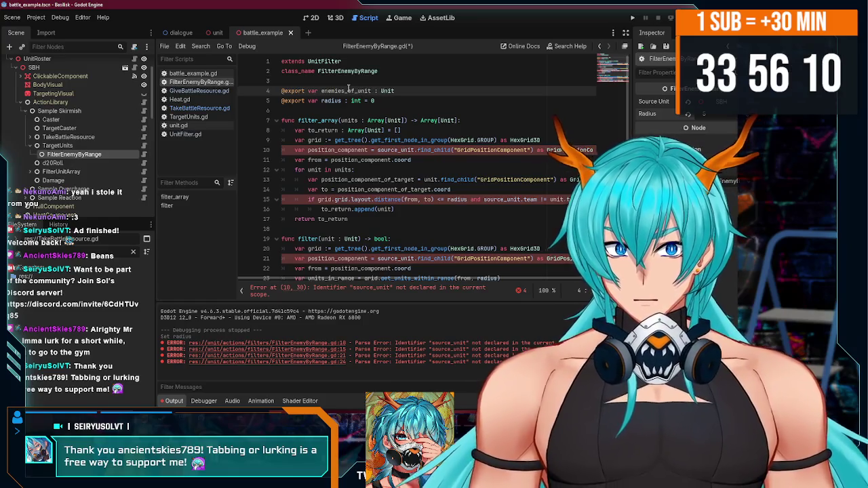
Step: Replace the remaining source_unit references, including lines 10 and 24, with enemies_of_unit and save
left_click(394, 151)
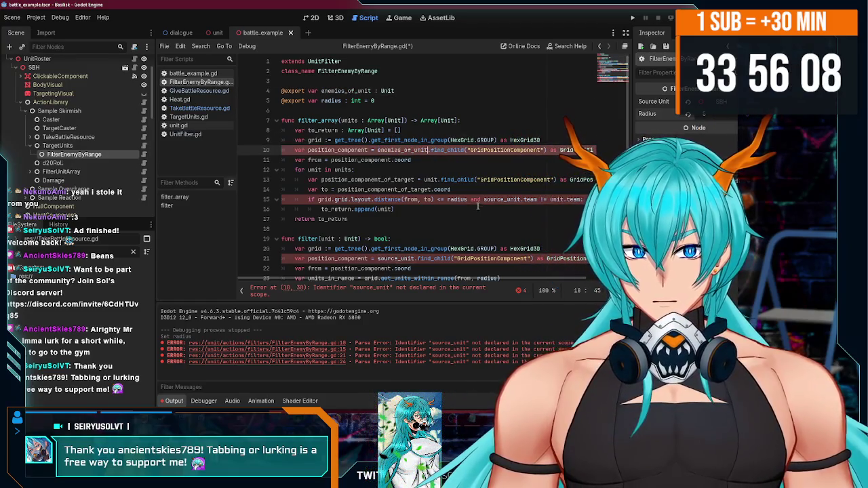
double_click(498, 200)
type("enemies_of_unit")
scroll(478, 206, "down", 1)
double_click(395, 229)
type("enemies_of_unit")
left_click(337, 259)
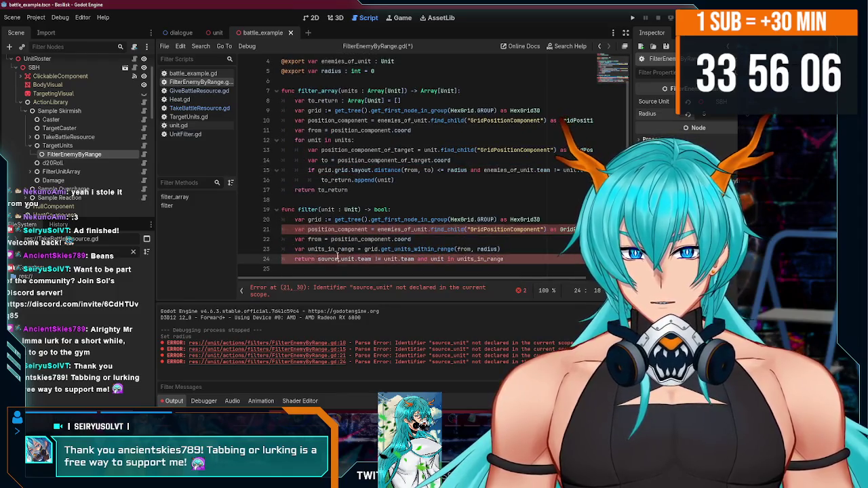
double_click(337, 259)
type("enemies_of_unit")
key("ctrl+s")
scroll(504, 238, "up", 1)
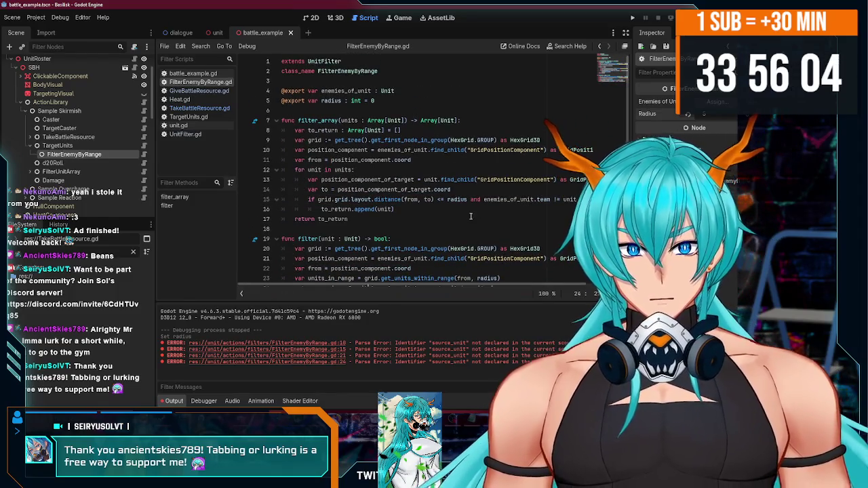
Step: Assign SBH to Enemies of Unit in the Inspector and run the game
left_click(717, 101)
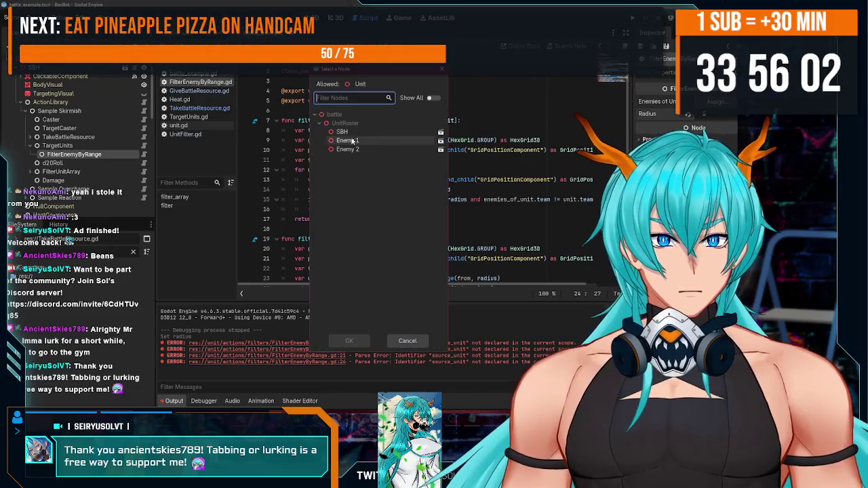
double_click(343, 132)
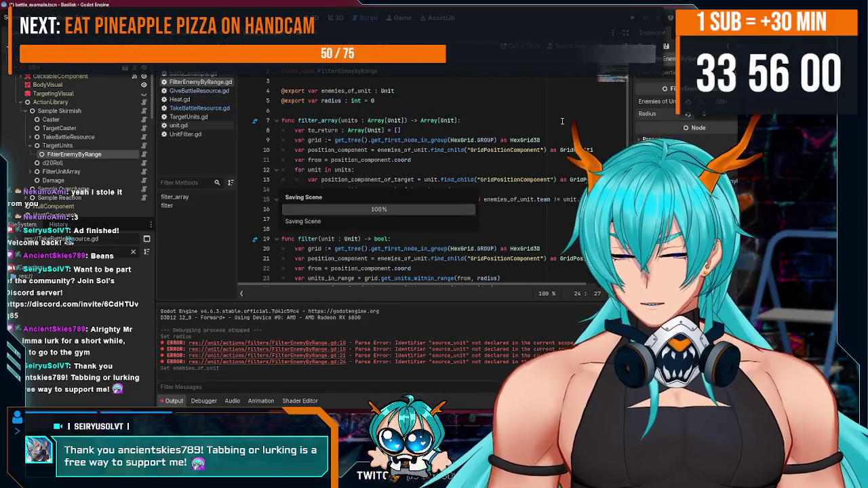
key("F5")
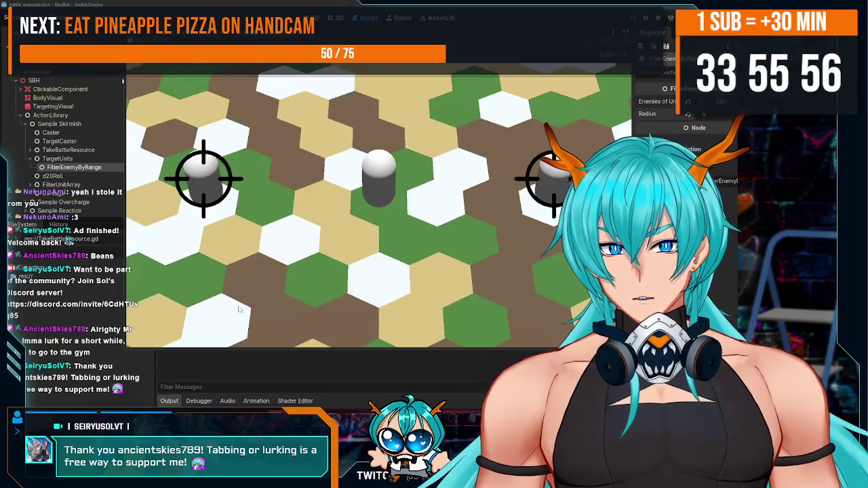
Step: Skirmish Enemy 1 with SBH, stop the game, and jump to the TakeBattleResource error at line 15
left_click(553, 179)
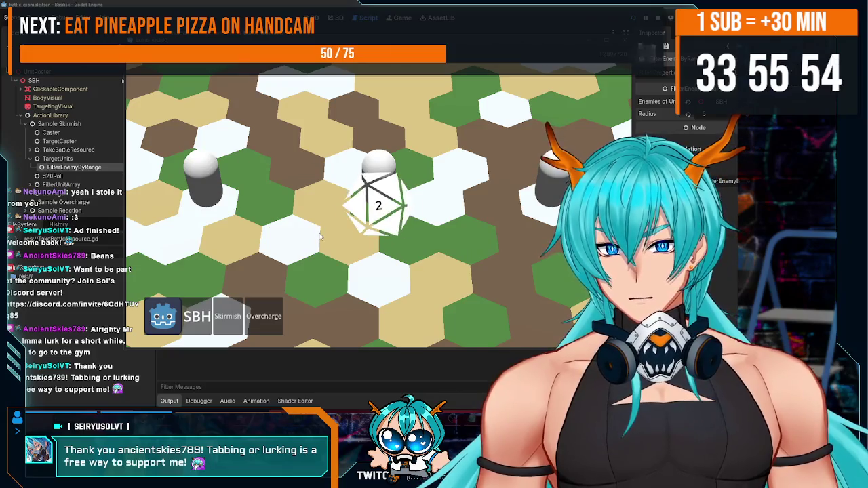
left_click(552, 180)
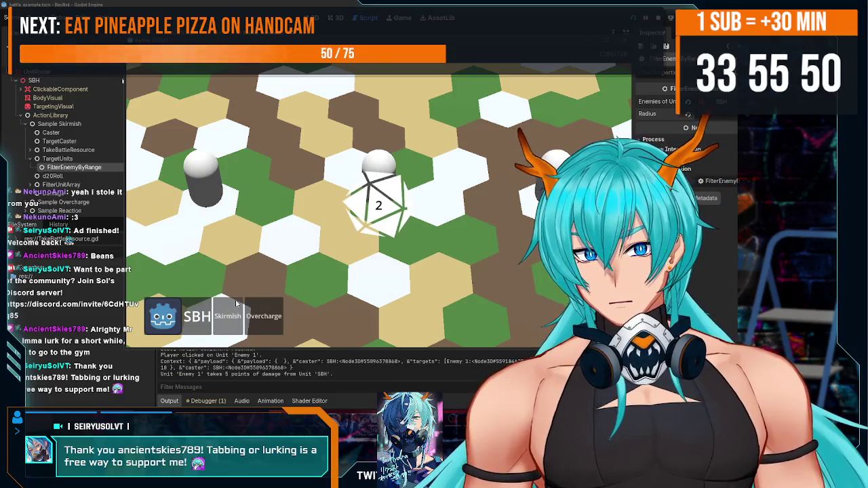
left_click(239, 314)
left_click(552, 180)
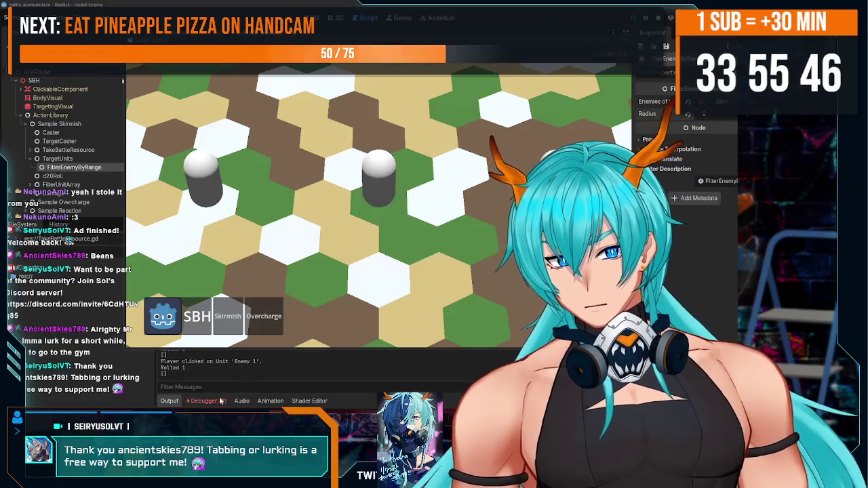
key("F8")
double_click(312, 349)
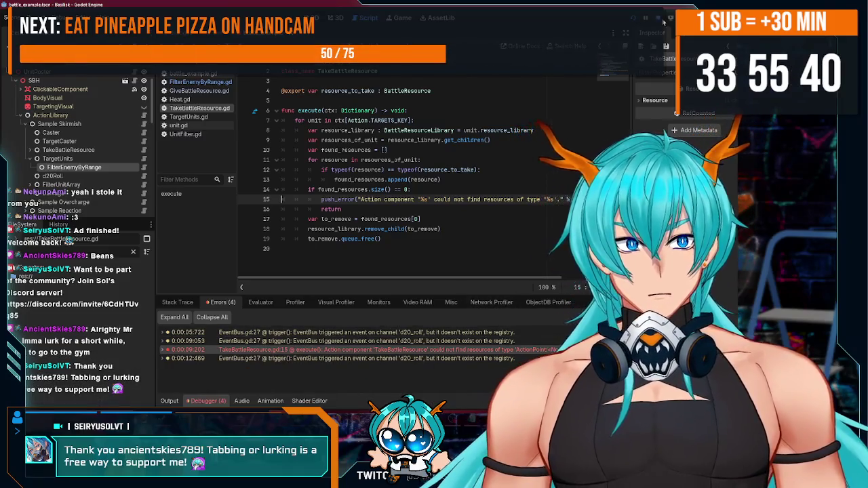
Step: Collapse the Sample Skirmish node and review its action properties in the Inspector
left_click(24, 150)
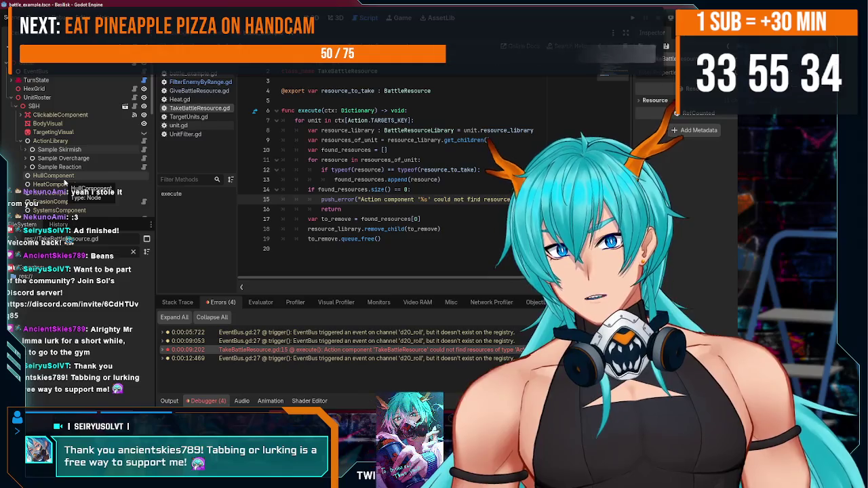
scroll(65, 183, "down", 5)
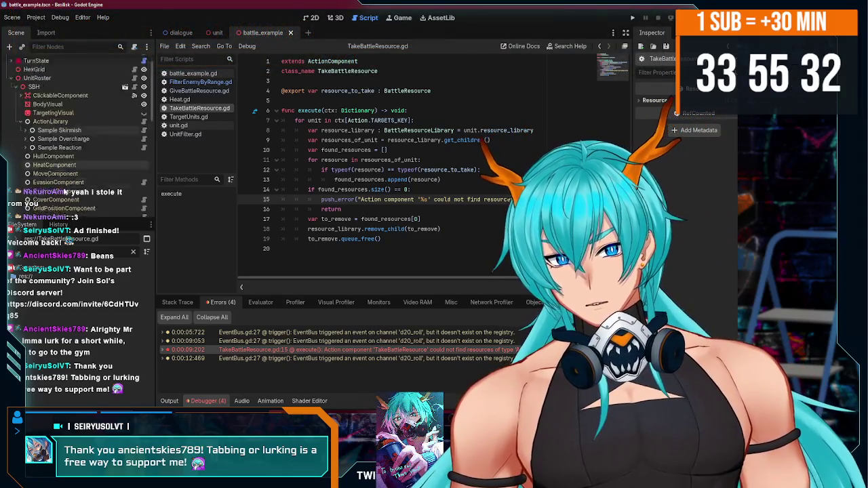
scroll(66, 193, "down", 5)
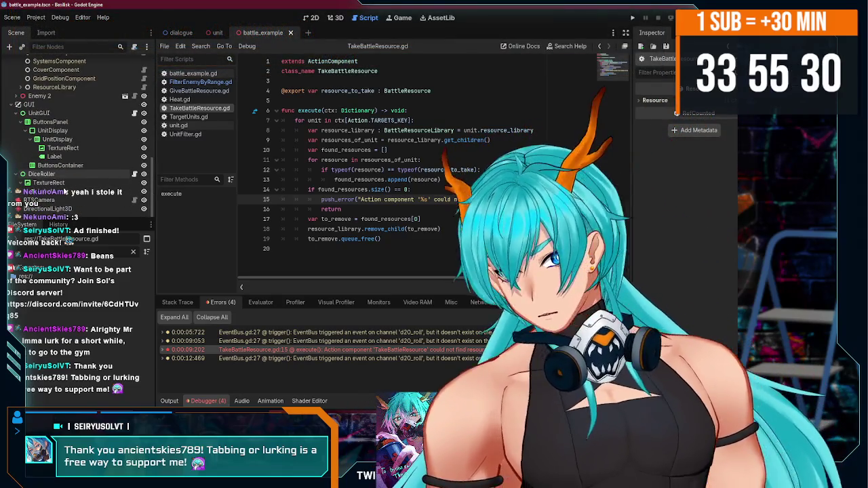
scroll(49, 155, "up", 10)
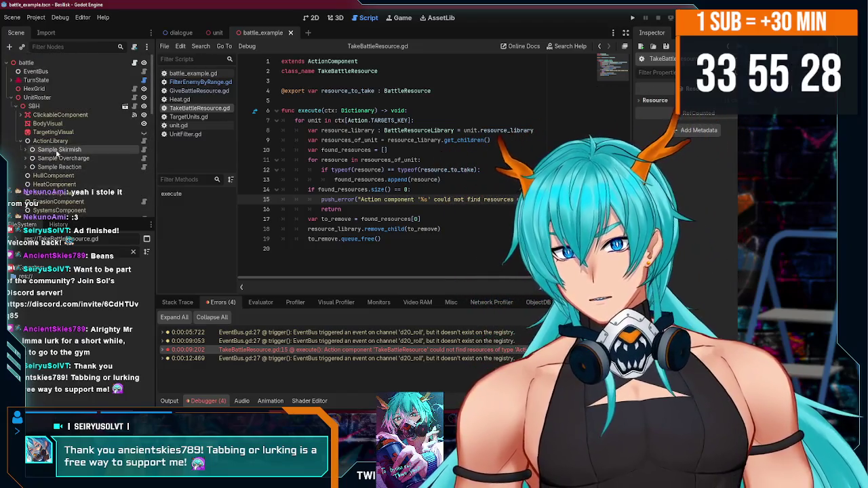
left_click(44, 150)
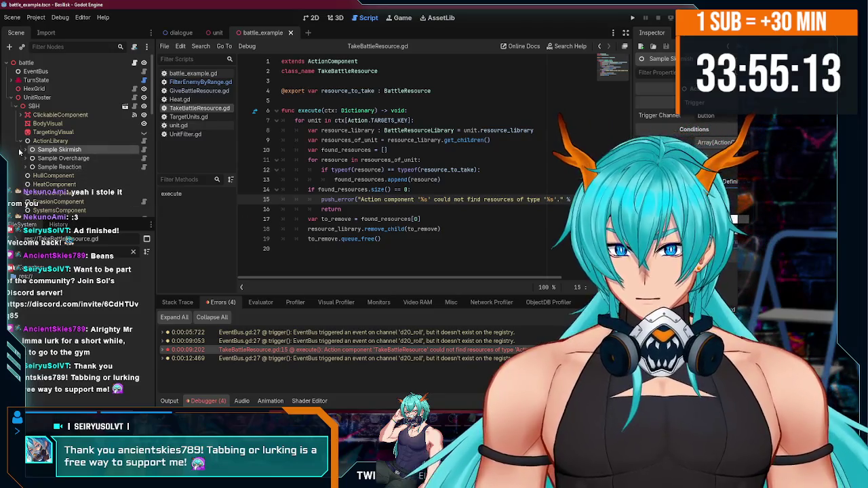
scroll(102, 170, "down", 4)
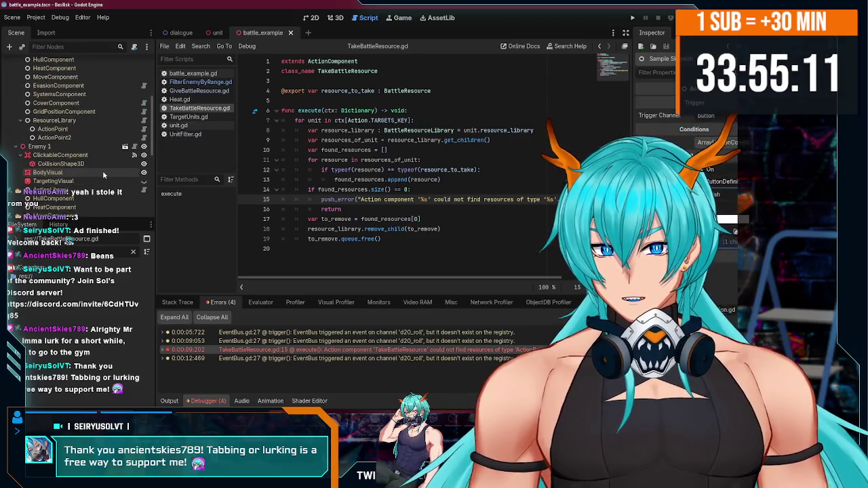
scroll(103, 175, "up", 5)
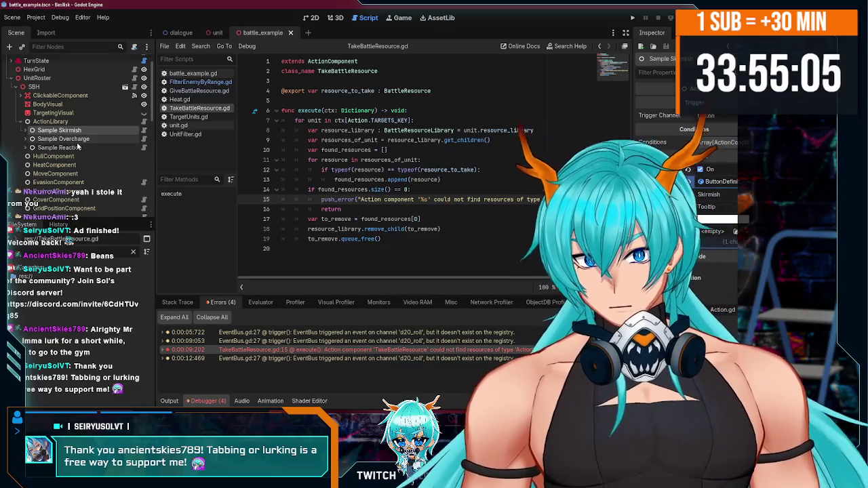
Step: Compare the Sample Overcharge and Sample Reaction actions, then bring OBS Studio to the front
left_click(73, 139)
left_click(79, 148)
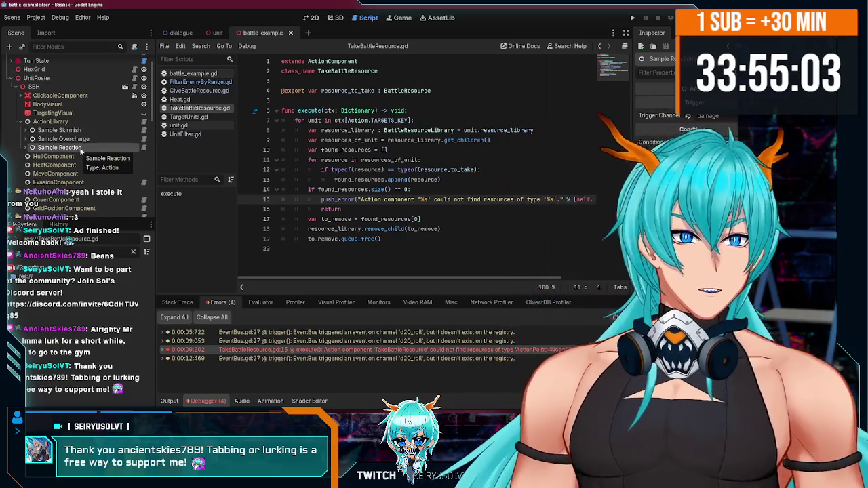
left_click(89, 138)
left_click(90, 130)
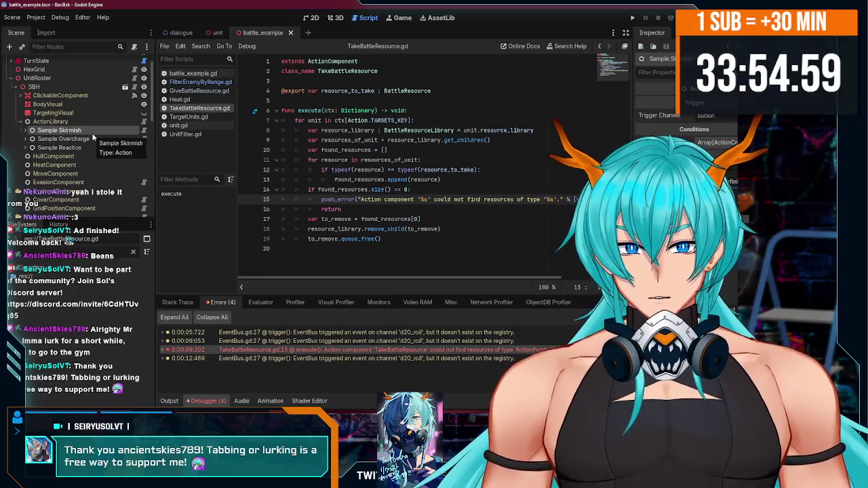
left_click(99, 139)
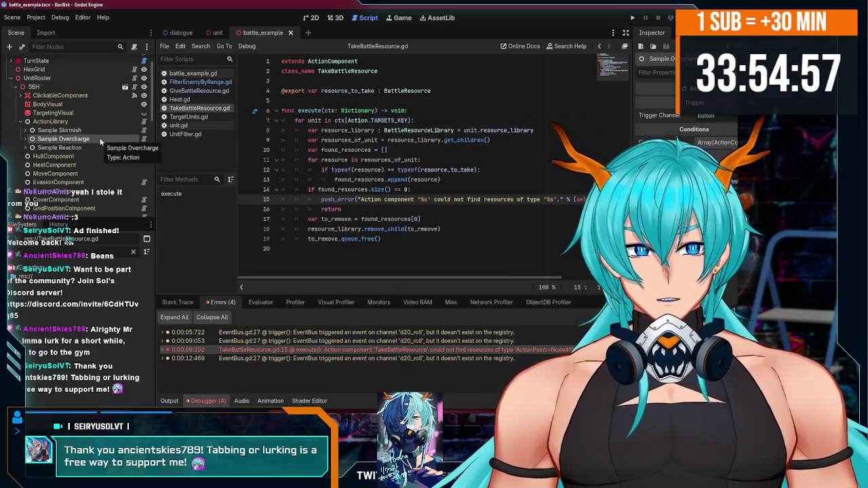
key("alt+Tab")
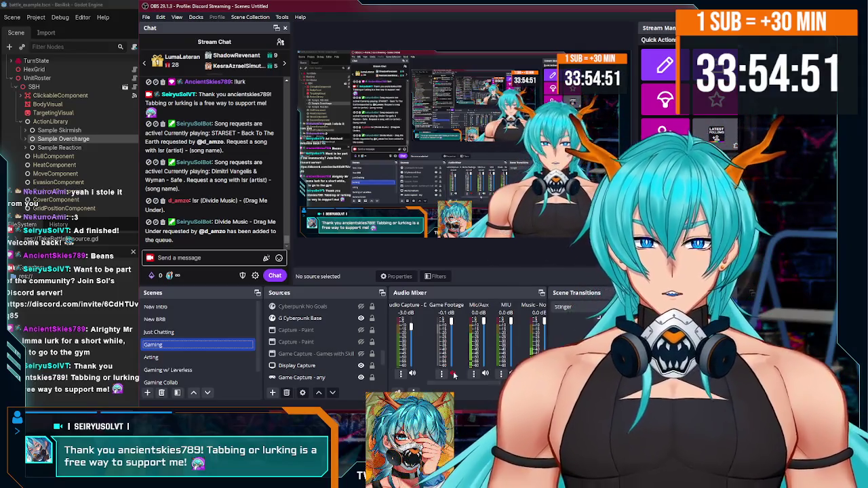
Step: Hide the Display Capture source so the stream shows only overlays on black
scroll(358, 355, "up", 1)
scroll(358, 355, "down", 3)
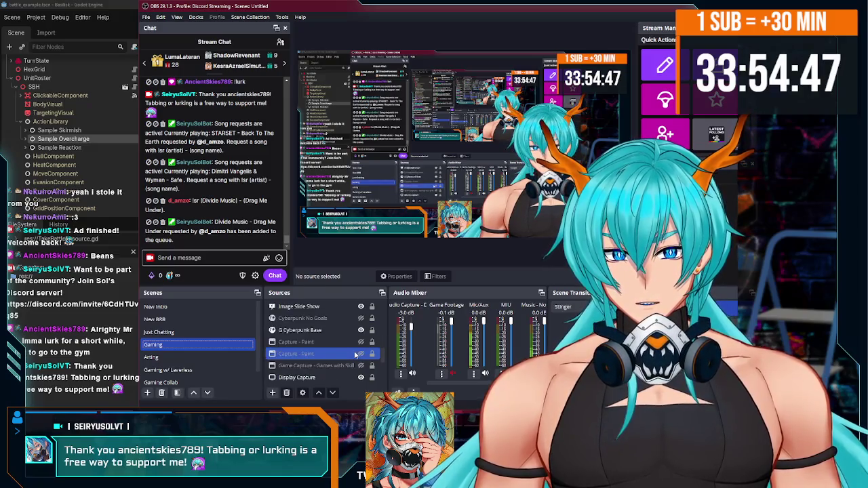
left_click(360, 353)
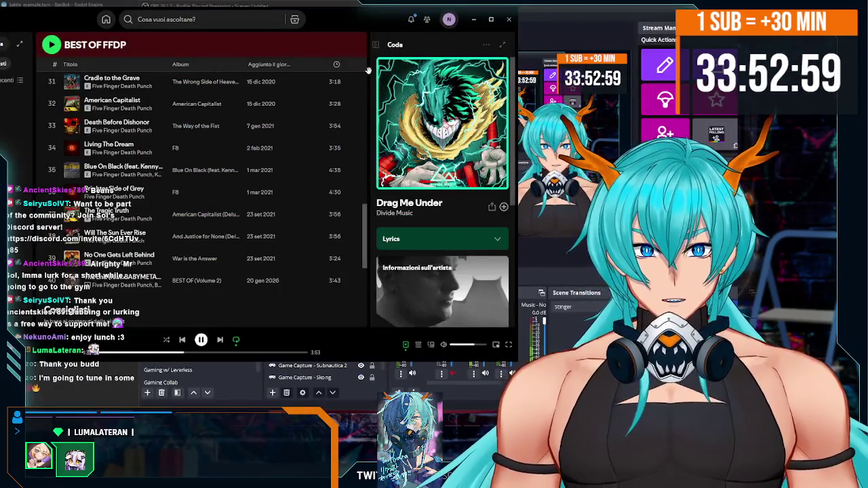
Step: Bring up Spotify and open the Brani che ti piacciono playlist
double_click(581, 20)
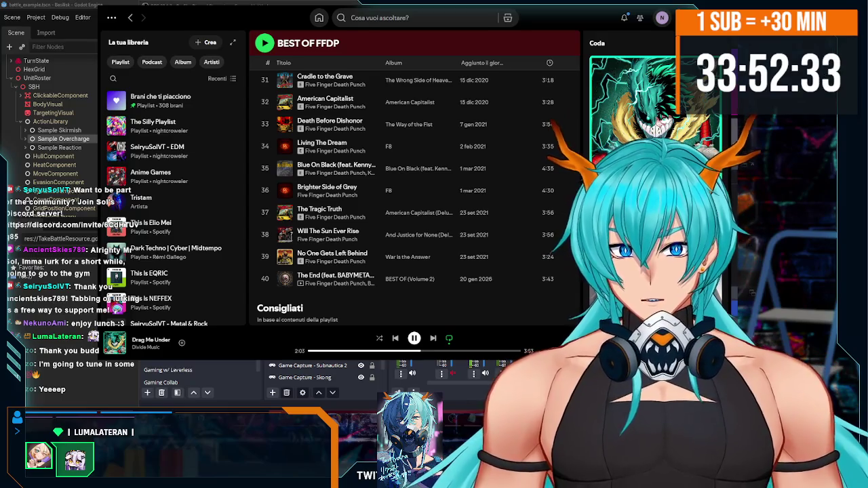
scroll(331, 242, "up", 10)
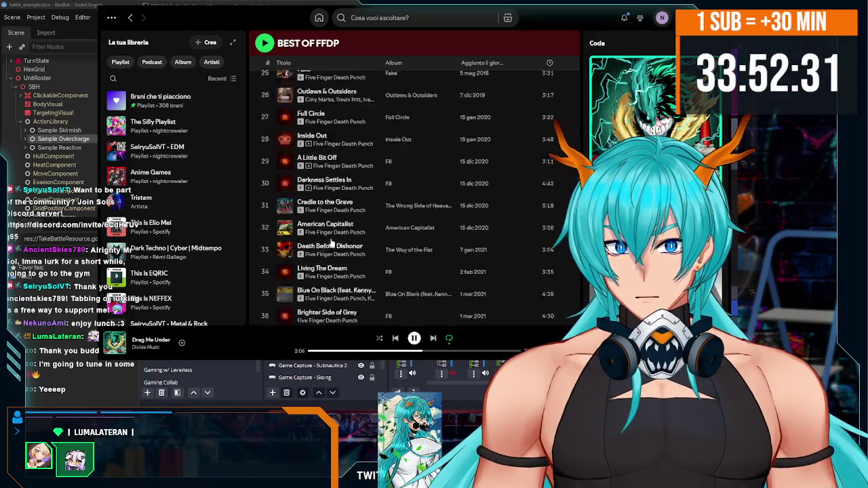
scroll(331, 243, "down", 10)
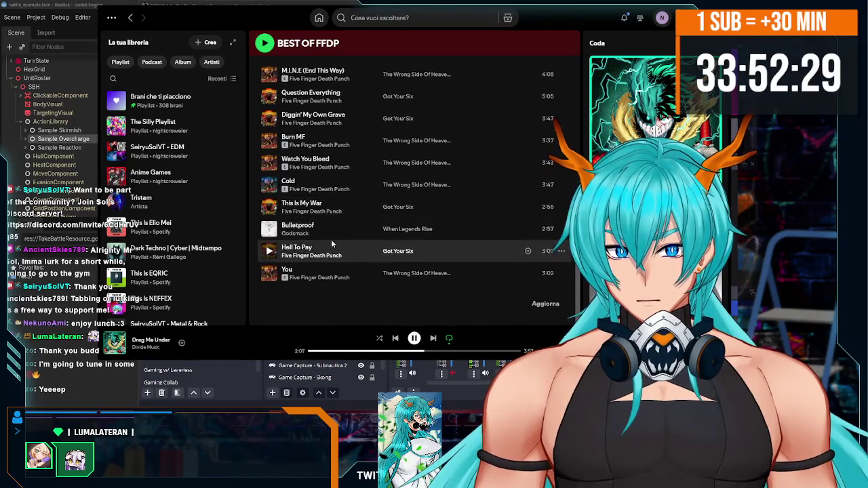
left_click(160, 98)
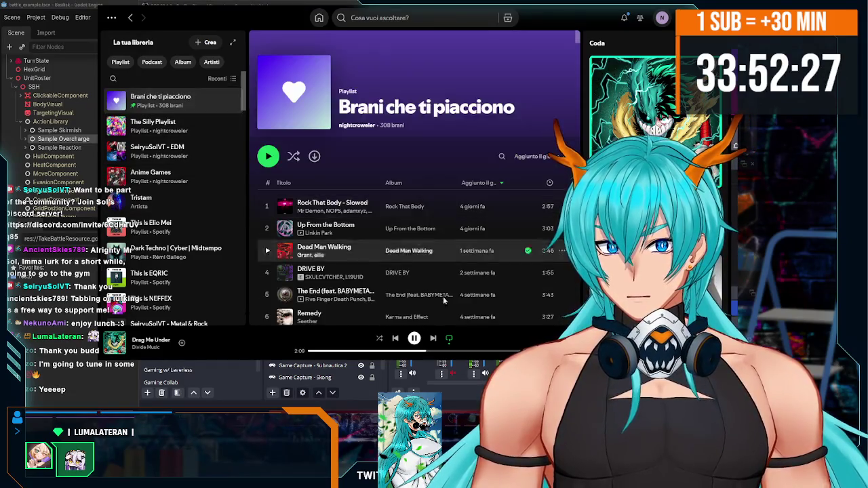
Step: Back in OBS, hide the Display Capture source again
left_click(362, 375)
left_click(362, 376)
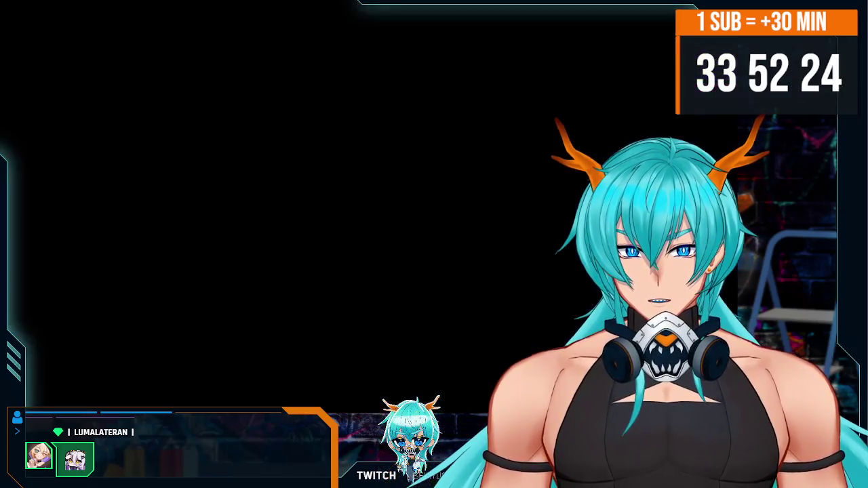
left_click(361, 342)
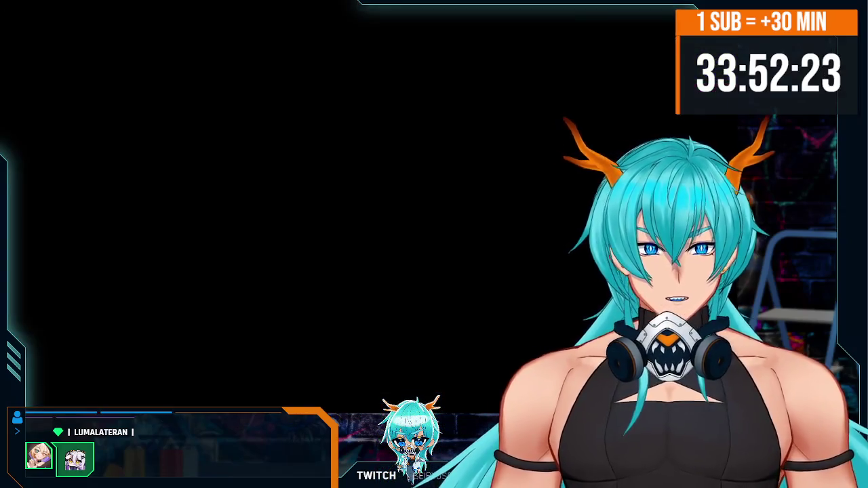